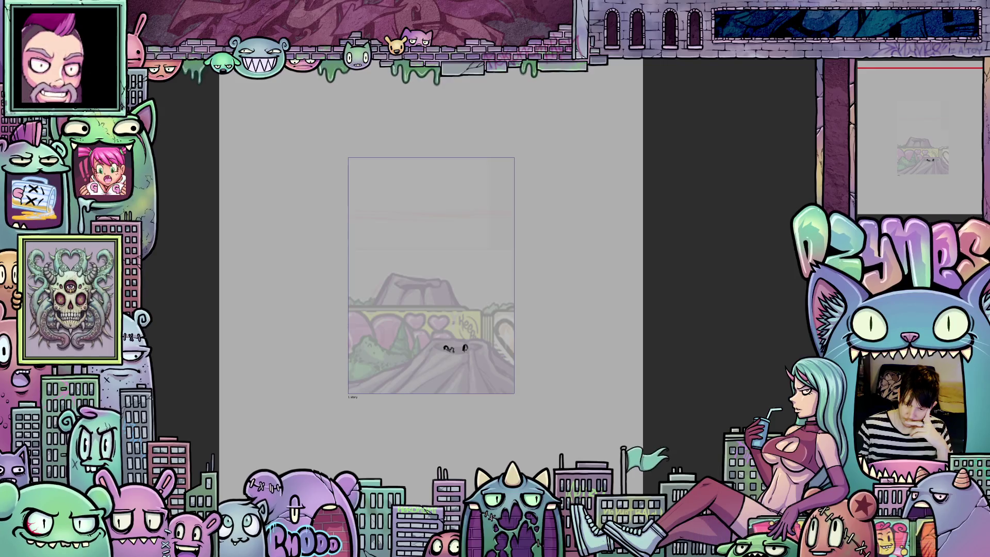
Set the drawing layer's blend mode to Soft light and hide the side panel to widen the canvas
left_click(899, 74)
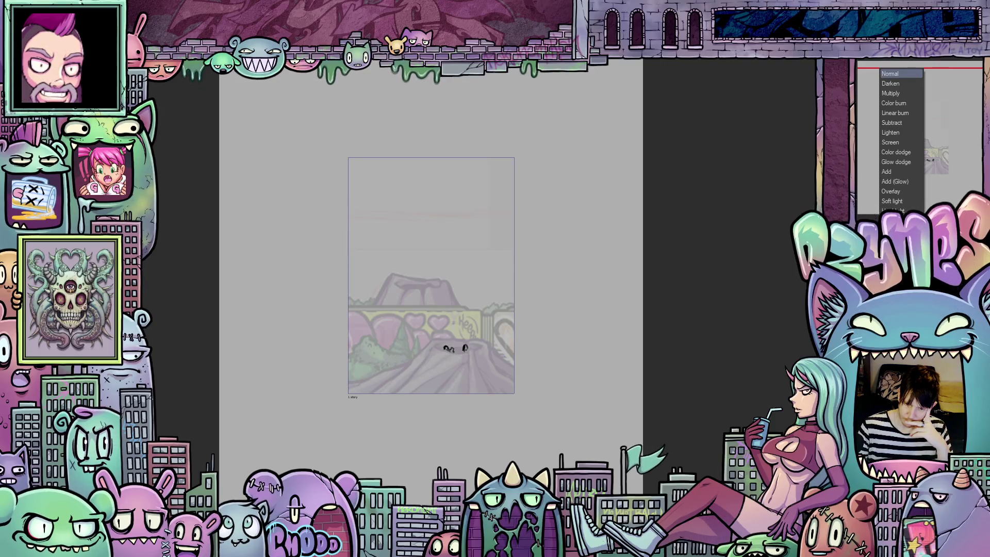
left_click(890, 88)
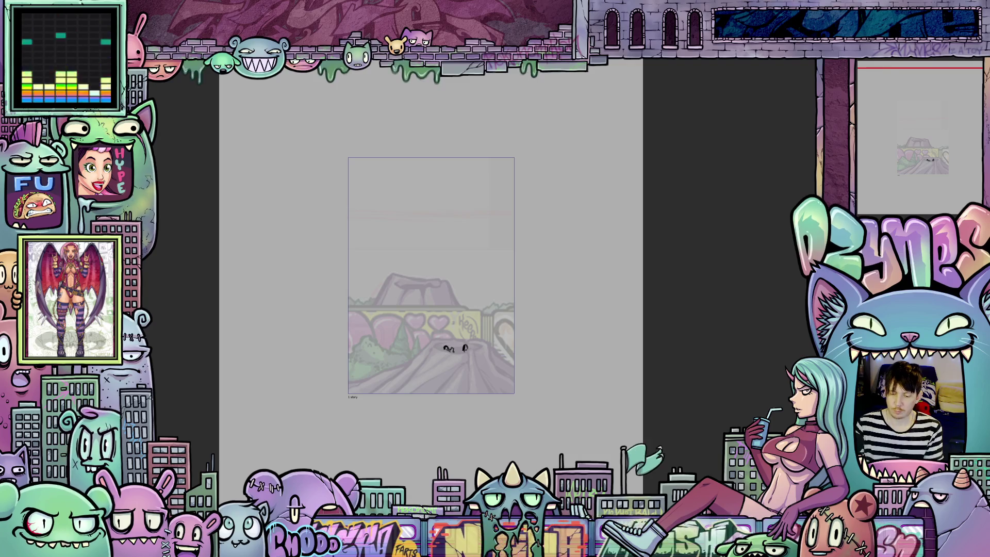
right_click(883, 159)
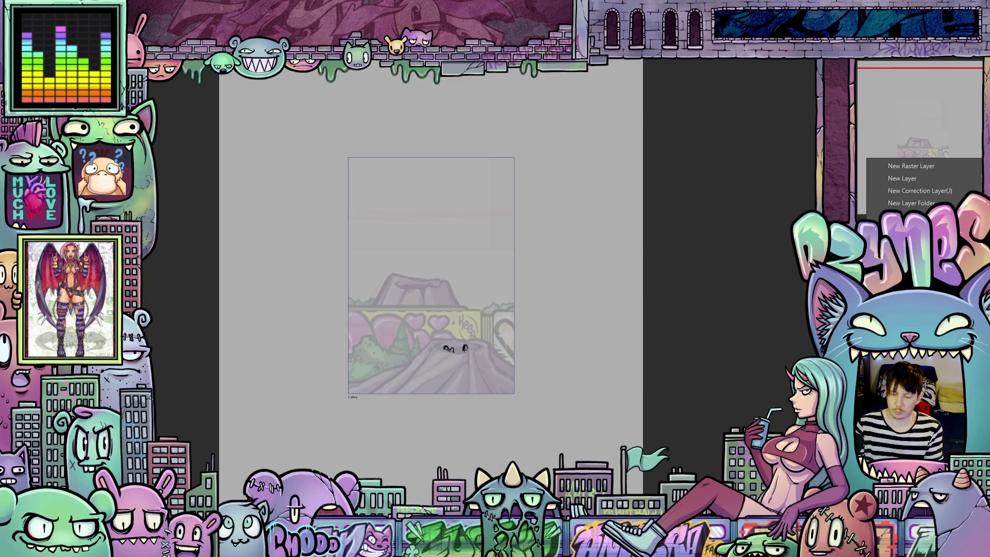
left_click(907, 164)
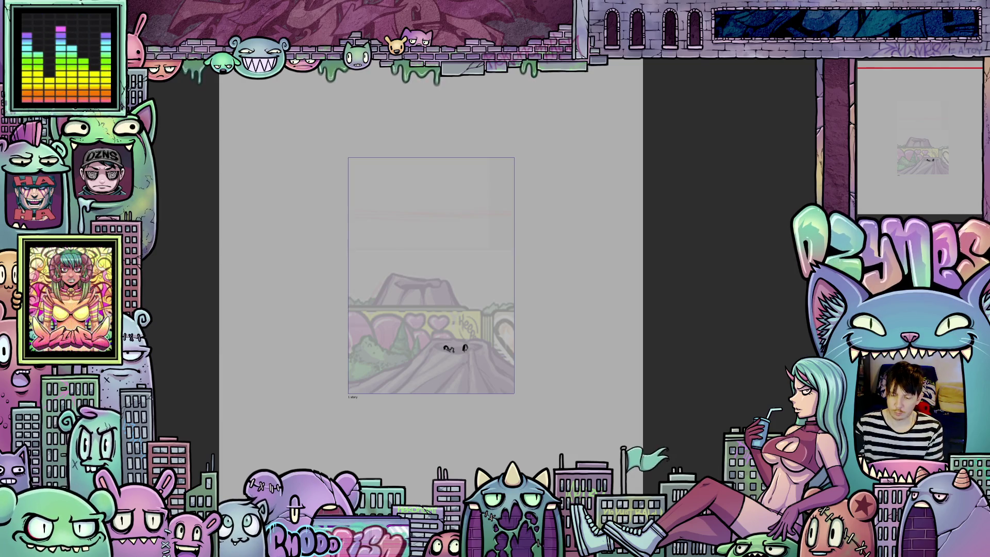
left_click(901, 74)
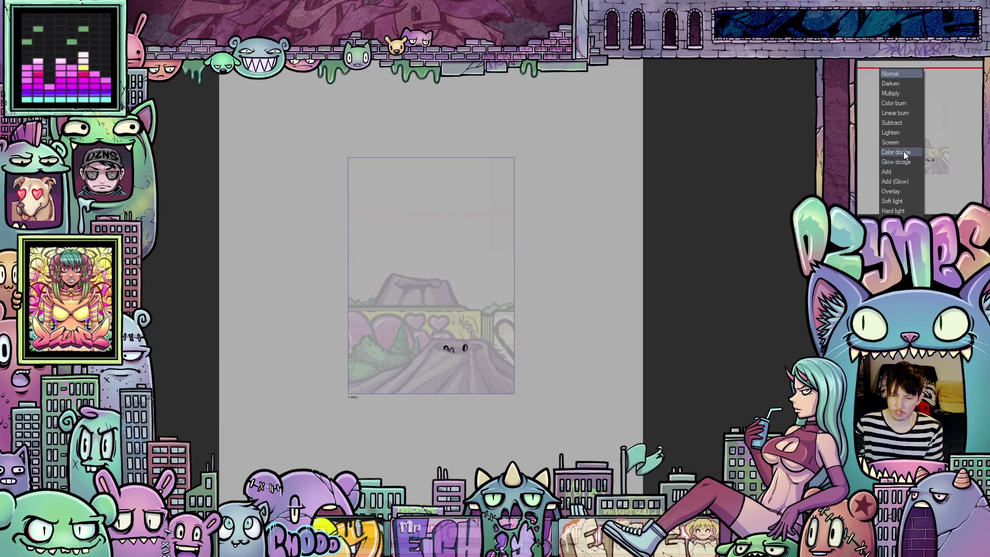
left_click(902, 201)
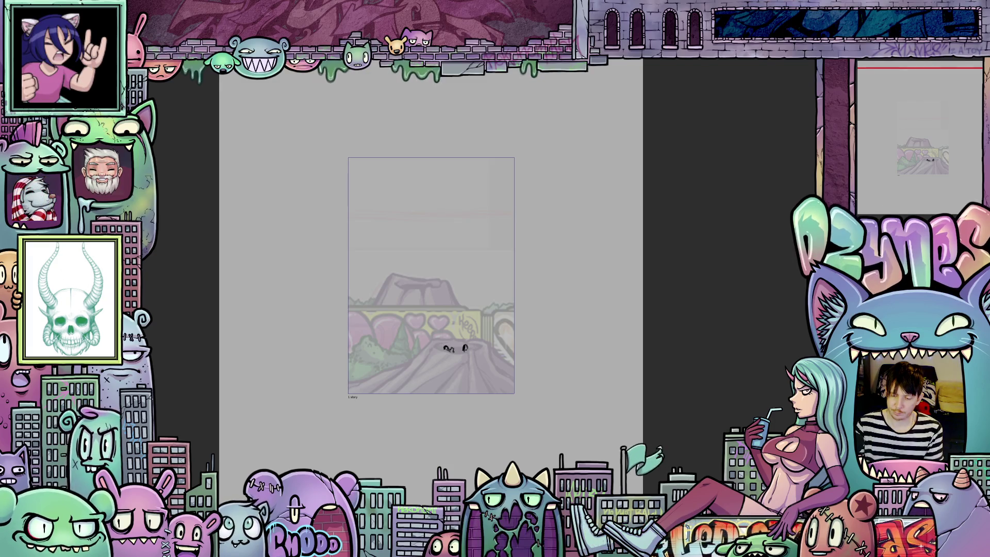
key("Tab")
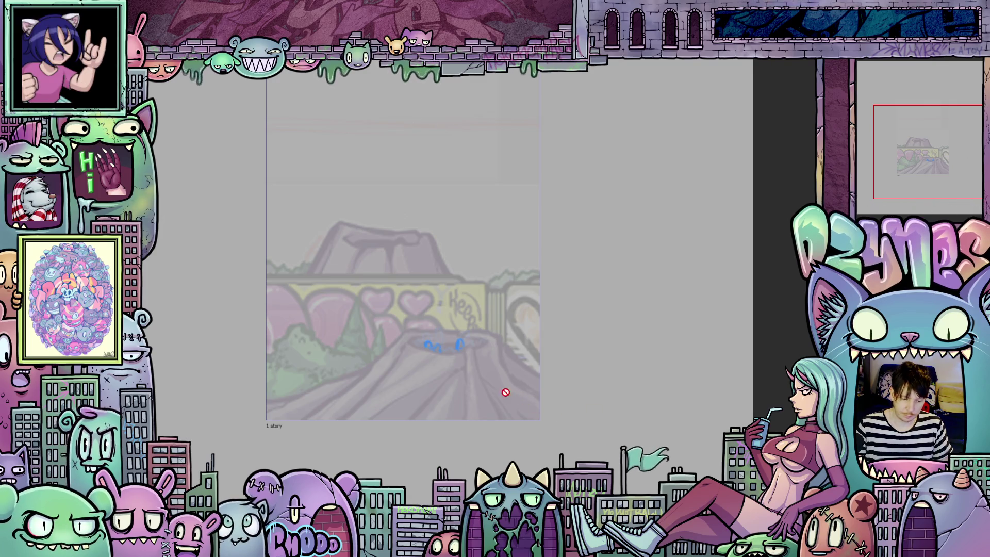
Zoom in on the blue worm strokes over the crater mound
scroll(457, 380, "up", 5)
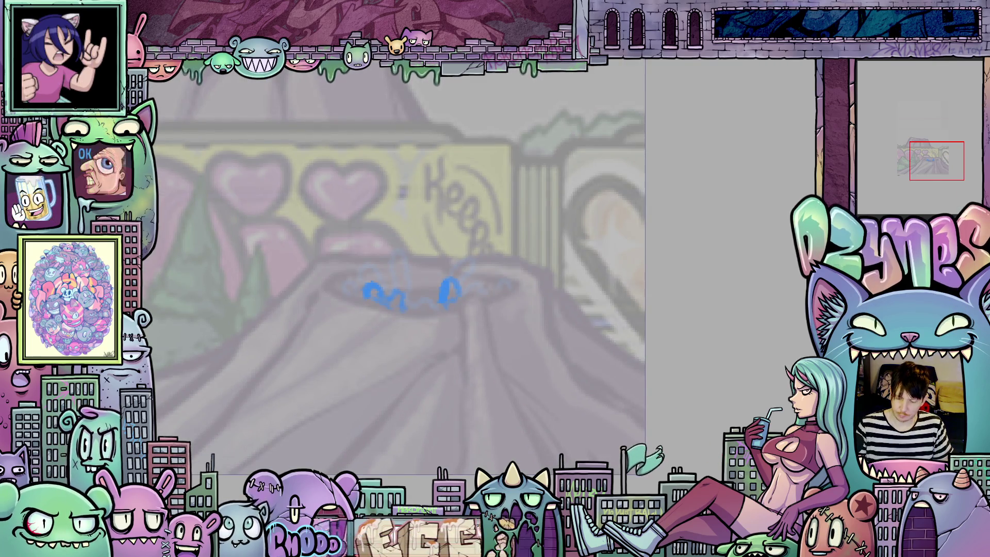
scroll(715, 449, "down", 1)
scroll(715, 450, "down", 1)
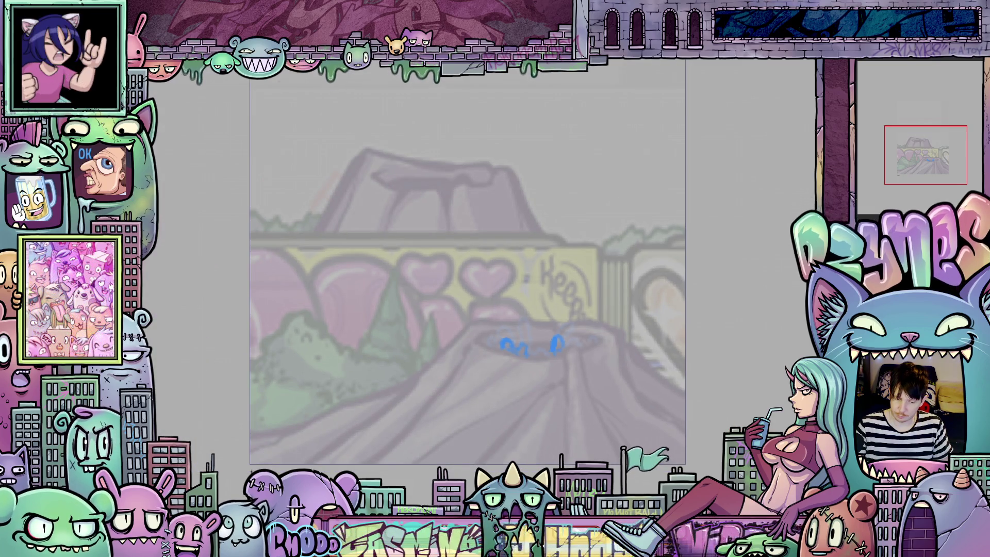
scroll(490, 371, "up", 2)
scroll(515, 370, "up", 1)
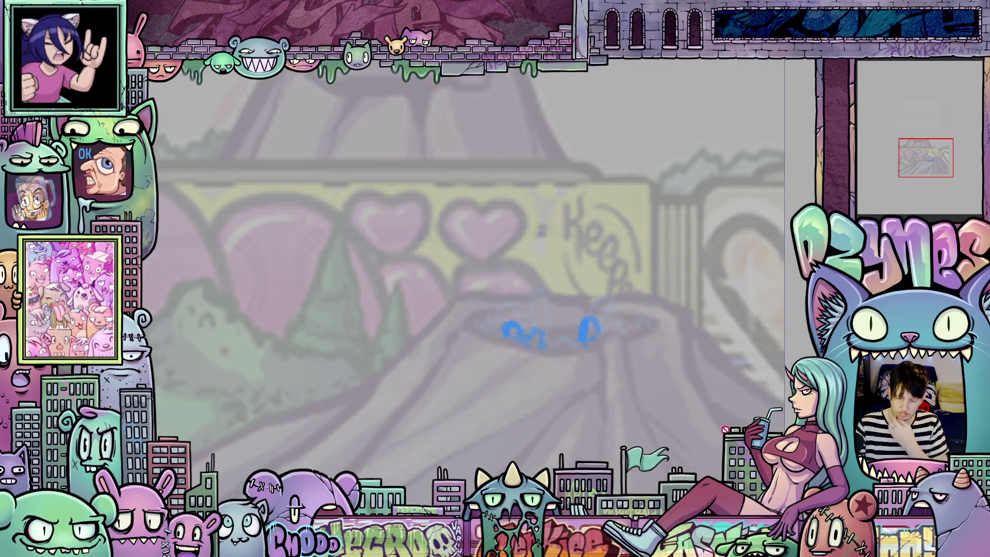
scroll(552, 366, "up", 2)
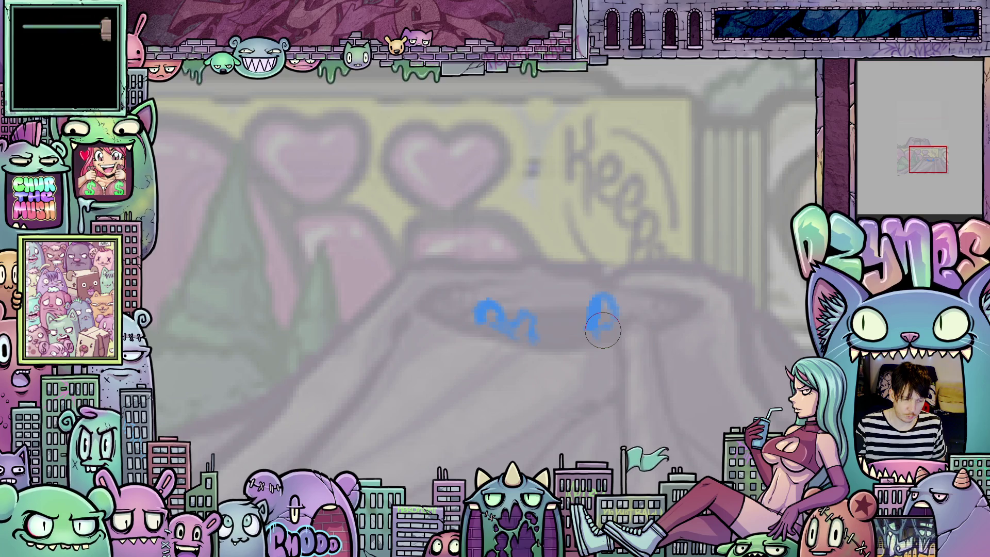
With a smaller brush, trace the worm's right and left blue loops in dark ink
key("[")
key("[")
key("[")
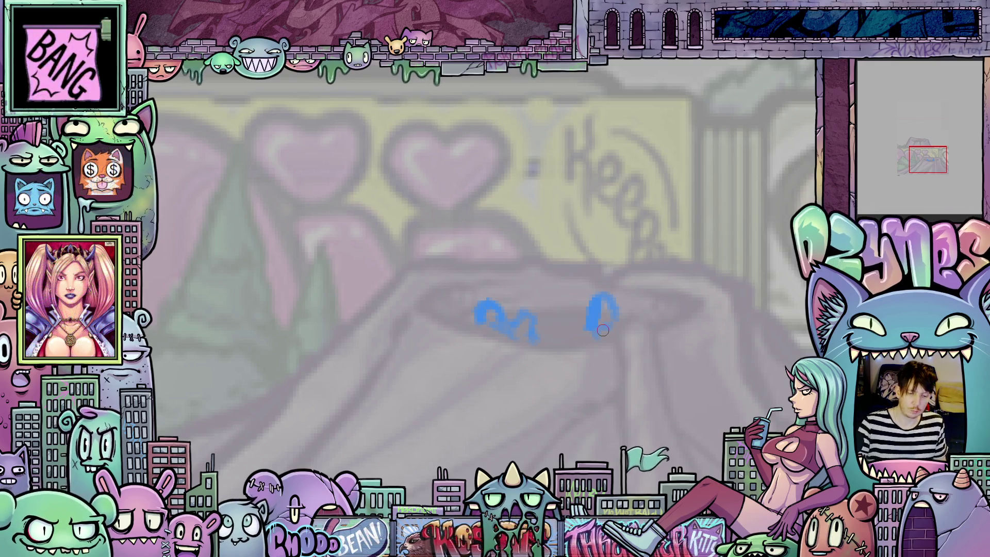
left_click_drag(660, 380, 624, 399)
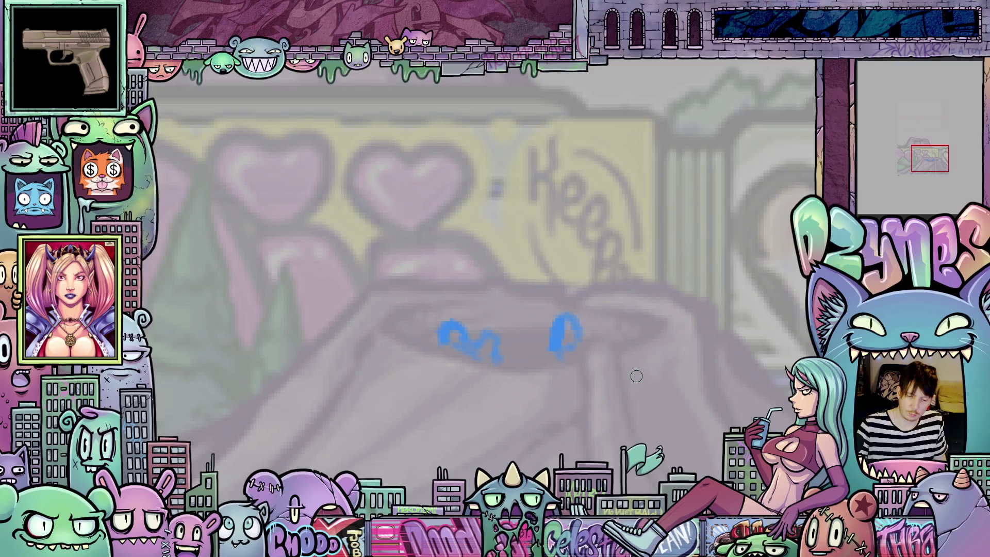
mouse_move(552, 351)
left_mouse_down()
mouse_move(555, 334)
mouse_move(553, 345)
left_mouse_up()
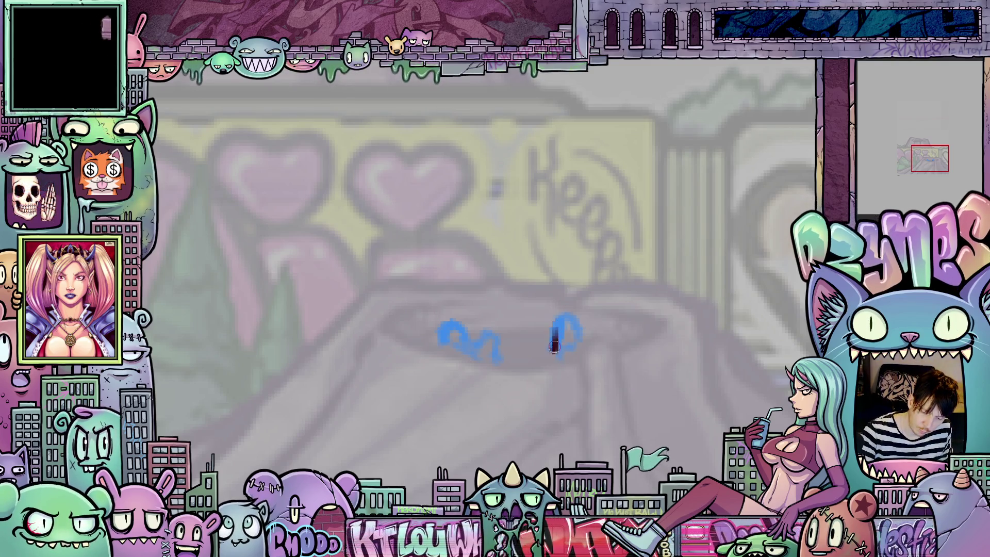
mouse_move(567, 312)
left_mouse_down()
mouse_move(579, 337)
mouse_move(555, 357)
left_mouse_up()
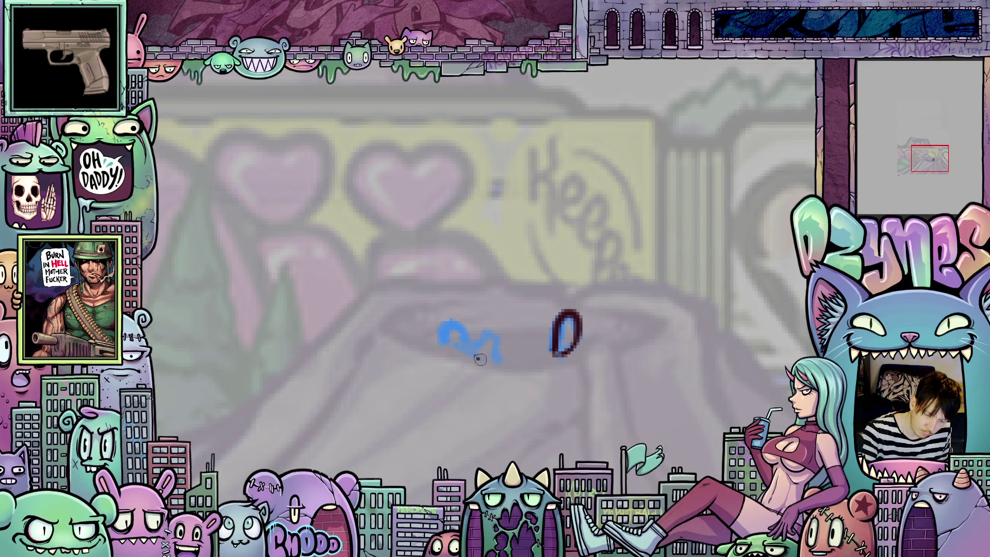
mouse_move(487, 360)
left_mouse_down()
mouse_move(501, 361)
mouse_move(484, 333)
mouse_move(465, 341)
mouse_move(448, 323)
left_mouse_up()
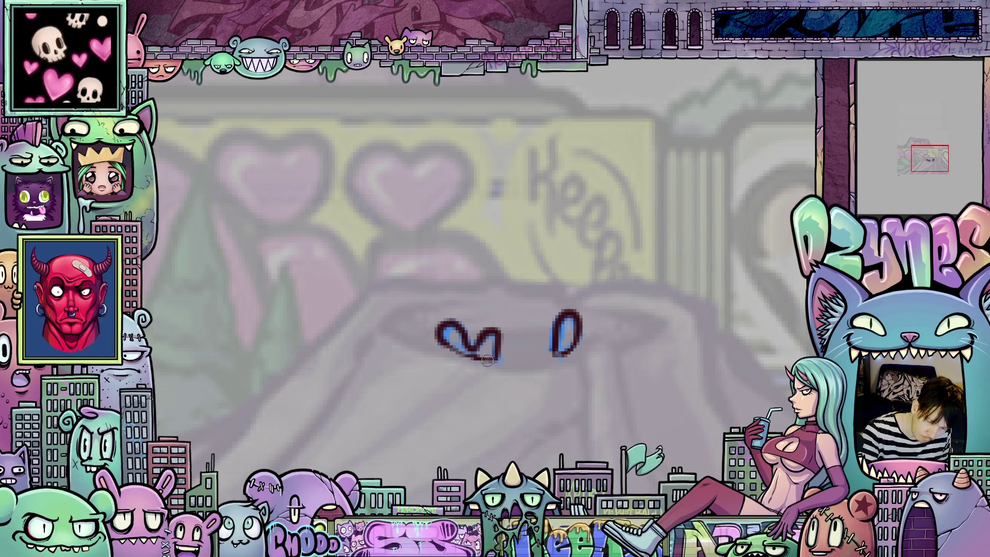
mouse_move(771, 420)
left_mouse_down()
mouse_move(748, 394)
mouse_move(721, 393)
left_mouse_up()
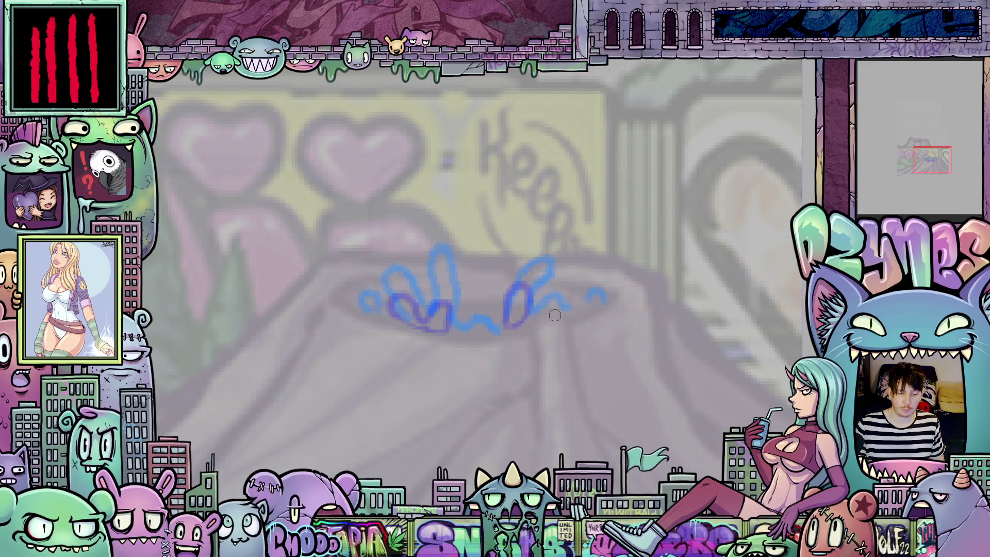
Hide the purple-tinted strokes, then ink the splash's right curl and a small droplet in dark red
scroll(552, 317, "up", 2)
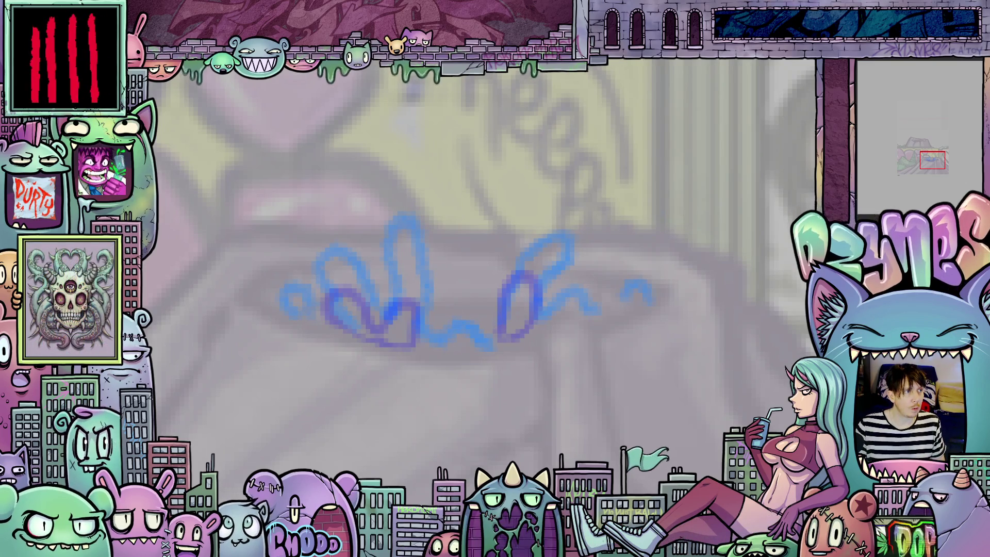
key("ctrl+z")
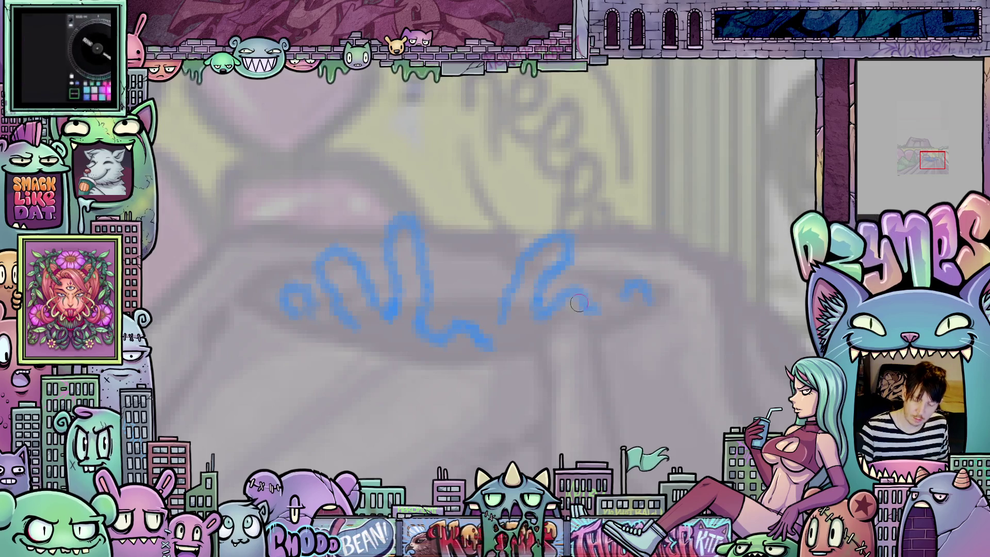
mouse_move(500, 324)
left_mouse_down()
mouse_move(494, 343)
mouse_move(512, 278)
mouse_move(539, 238)
mouse_move(574, 227)
mouse_move(546, 267)
mouse_move(543, 307)
mouse_move(577, 294)
mouse_move(603, 312)
mouse_move(537, 330)
left_mouse_up()
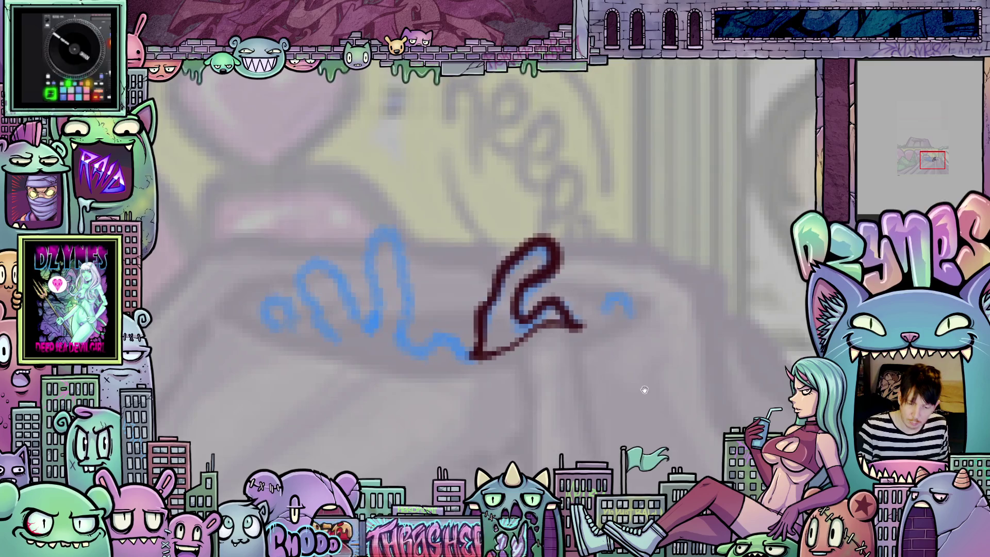
mouse_move(593, 312)
left_mouse_down()
mouse_move(601, 293)
mouse_move(615, 309)
left_mouse_up()
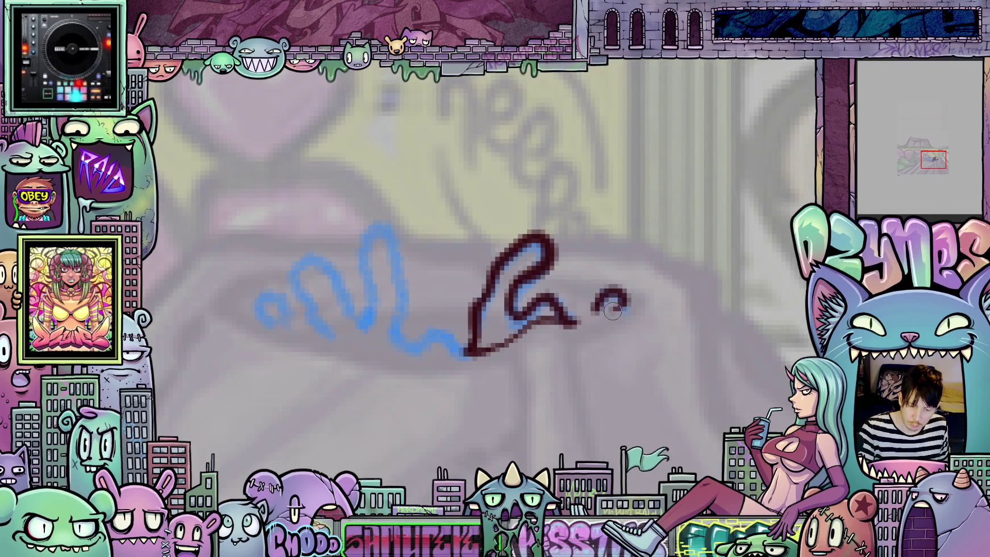
scroll(611, 336, "left", 5)
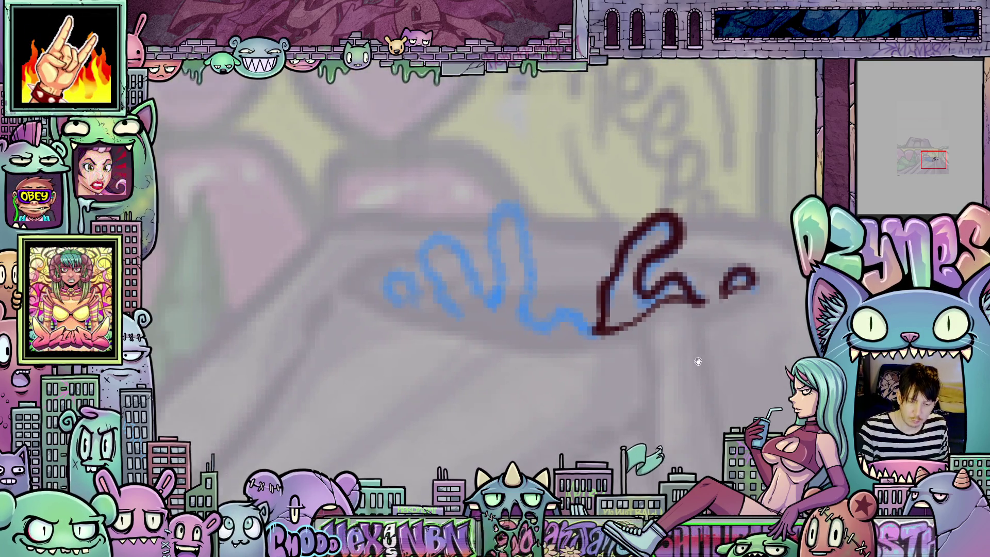
Ink the splash's wavy left part in dark red and tilt the canvas with R
mouse_move(608, 330)
left_mouse_down()
mouse_move(567, 311)
mouse_move(552, 330)
mouse_move(542, 313)
mouse_move(541, 242)
mouse_move(521, 213)
mouse_move(510, 250)
mouse_move(521, 283)
mouse_move(507, 310)
mouse_move(459, 234)
mouse_move(437, 274)
mouse_move(477, 320)
mouse_move(508, 323)
mouse_move(562, 292)
left_mouse_up()
key("r")
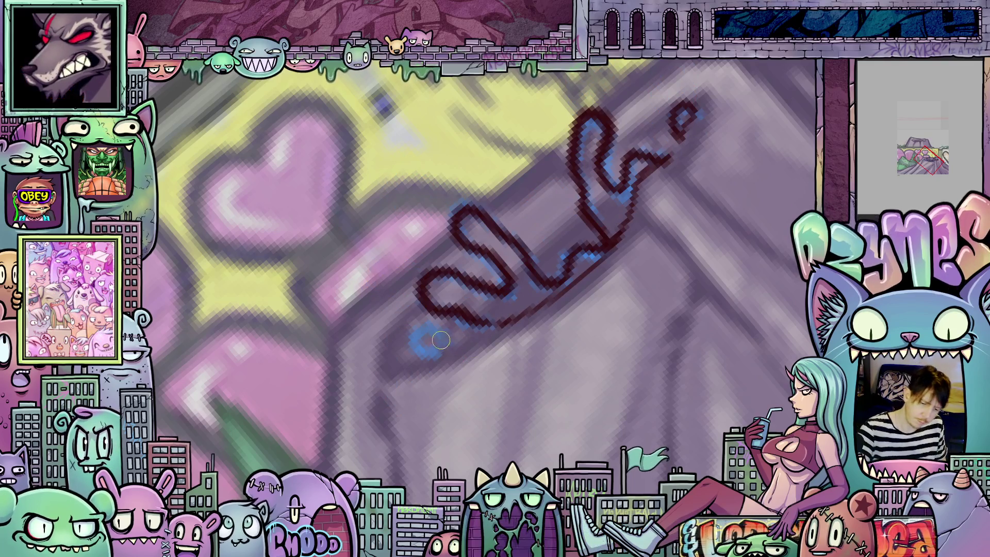
Finish the squiggle's lower-left end, level and zoom out, then ink a wavy dark-red rim line
mouse_move(451, 342)
left_mouse_down()
mouse_move(433, 333)
mouse_move(443, 341)
mouse_move(426, 335)
mouse_move(419, 345)
mouse_move(437, 353)
mouse_move(450, 343)
left_mouse_up()
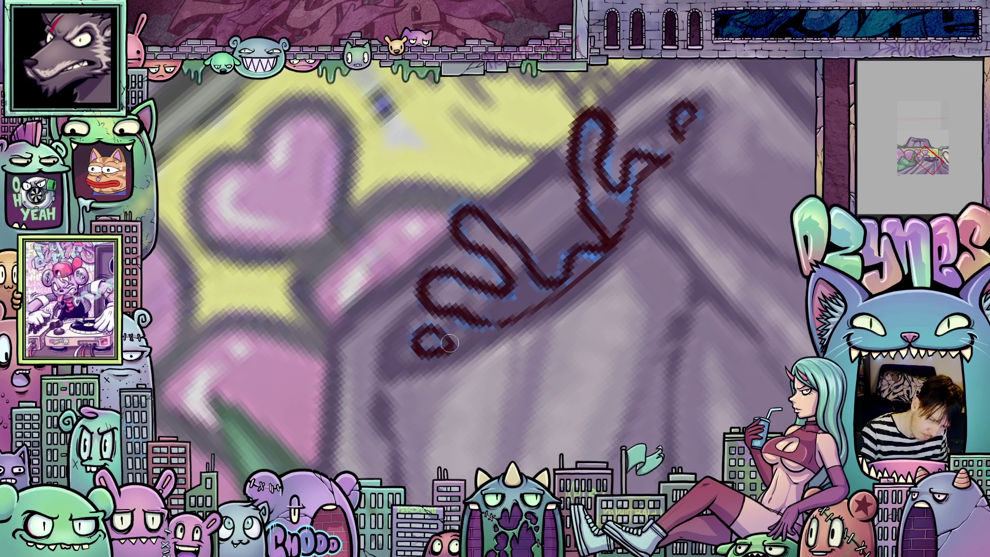
left_click_drag(516, 339, 636, 400)
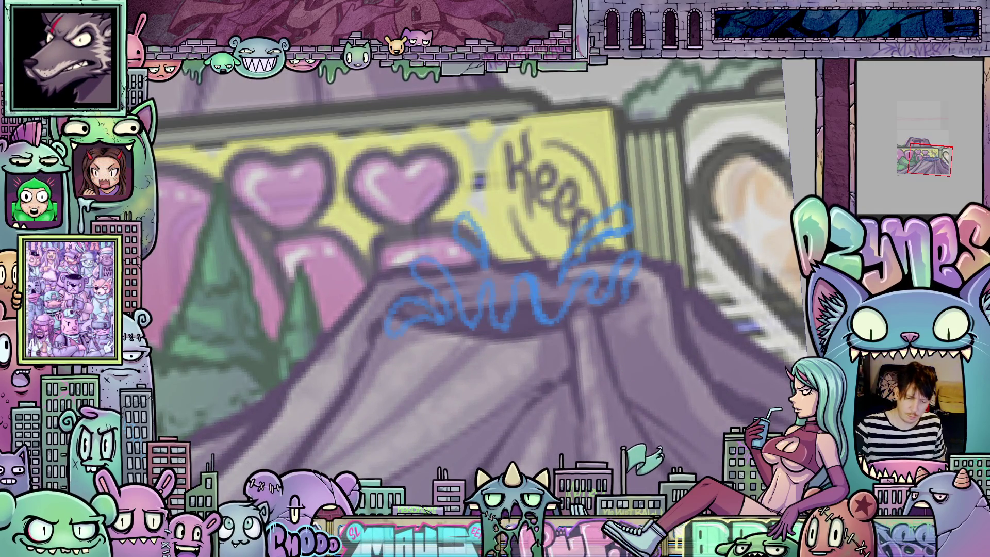
mouse_move(512, 320)
left_mouse_down()
mouse_move(505, 324)
mouse_move(513, 288)
mouse_move(533, 280)
mouse_move(546, 319)
mouse_move(597, 273)
mouse_move(609, 302)
mouse_move(634, 253)
mouse_move(637, 273)
mouse_move(623, 289)
left_mouse_up()
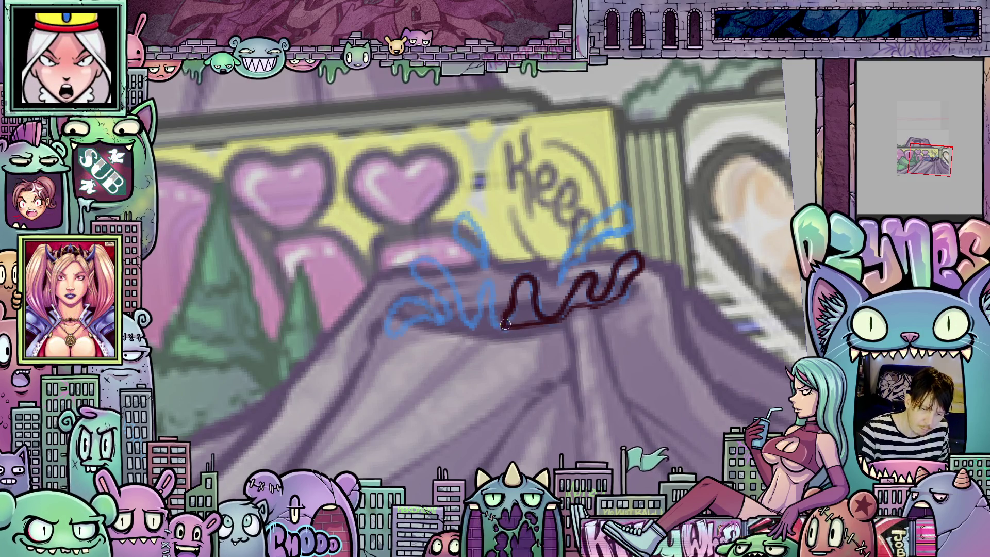
Ink an arch of the worm's body and a dark-red curl off the squiggle's left end
mouse_move(497, 325)
left_mouse_down()
mouse_move(493, 281)
mouse_move(474, 327)
left_mouse_up()
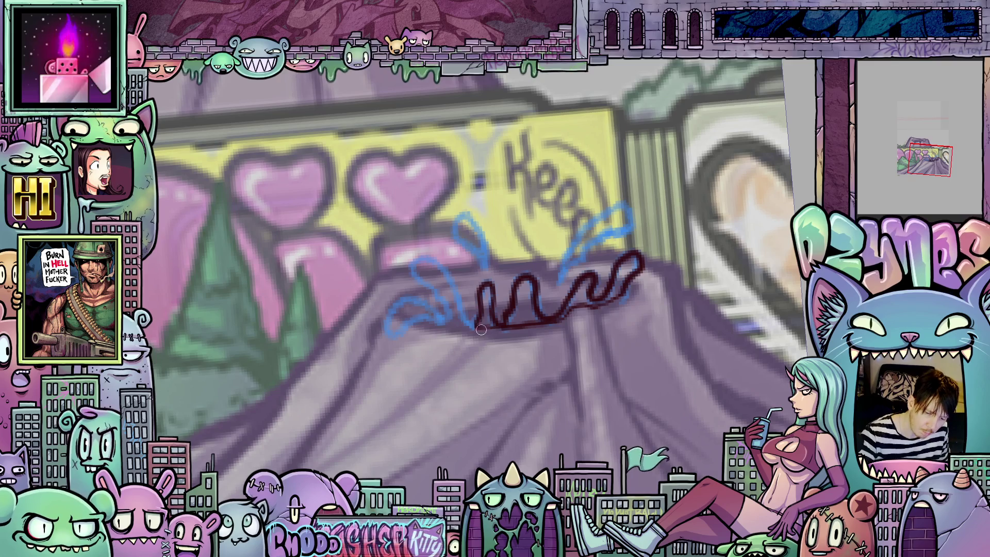
mouse_move(468, 319)
left_mouse_down()
mouse_move(440, 268)
mouse_move(416, 256)
mouse_move(424, 286)
mouse_move(442, 303)
left_mouse_up()
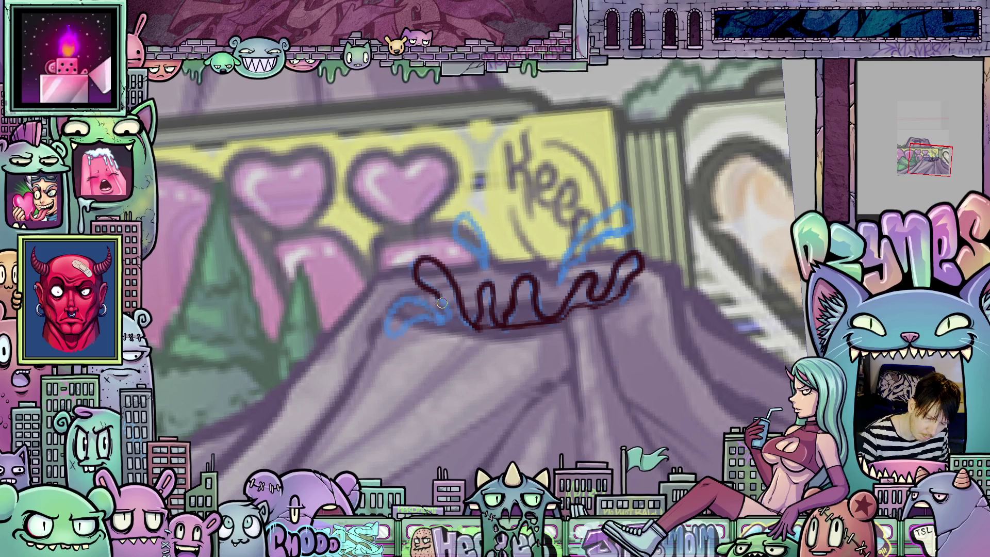
mouse_move(457, 345)
left_mouse_down()
mouse_move(646, 342)
mouse_move(588, 339)
mouse_move(547, 322)
mouse_move(530, 353)
mouse_move(579, 340)
left_mouse_up()
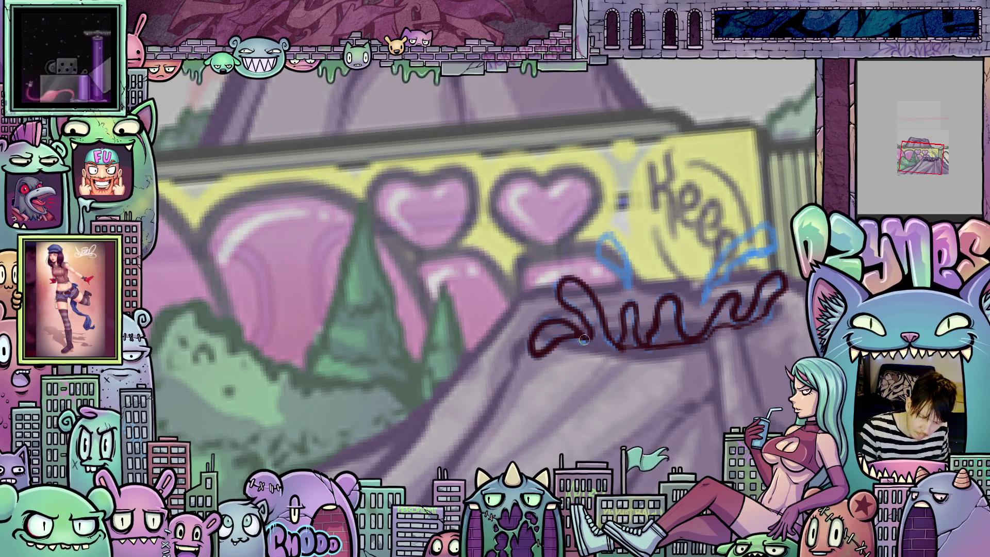
Add a dark-red splash drop loop above the worm and recentre the view on it
mouse_move(623, 278)
left_mouse_down()
mouse_move(630, 285)
mouse_move(625, 253)
mouse_move(603, 238)
mouse_move(617, 266)
left_mouse_up()
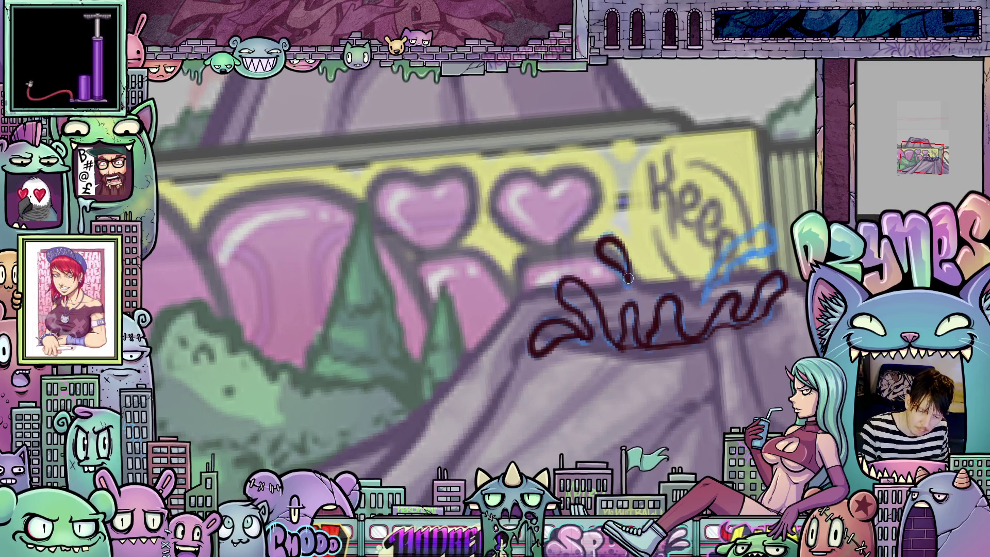
mouse_move(740, 356)
left_mouse_down()
mouse_move(639, 330)
mouse_move(628, 299)
mouse_move(599, 304)
mouse_move(639, 246)
mouse_move(664, 243)
mouse_move(593, 332)
left_mouse_up()
mouse_move(636, 278)
left_mouse_down()
mouse_move(647, 361)
mouse_move(510, 352)
left_mouse_up()
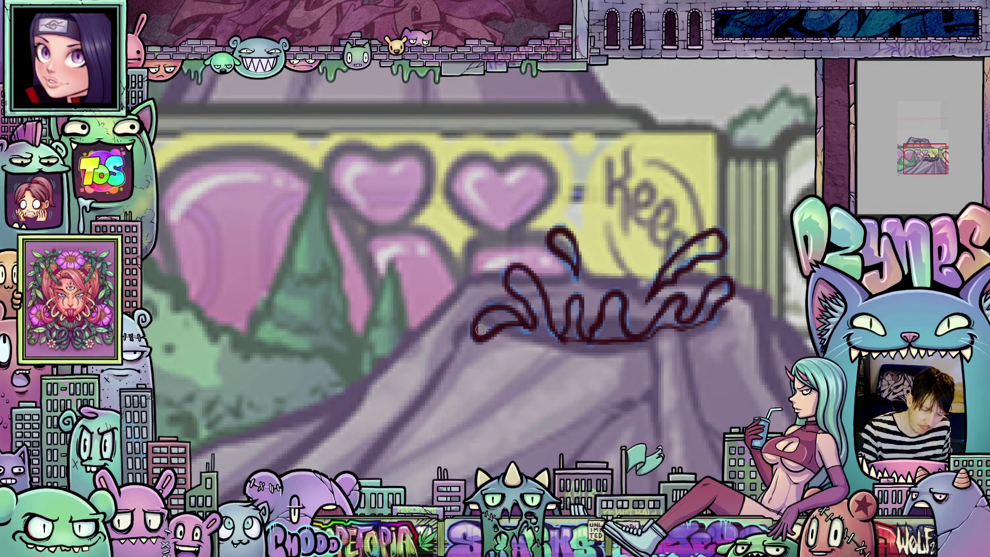
scroll(516, 301, "up", 1)
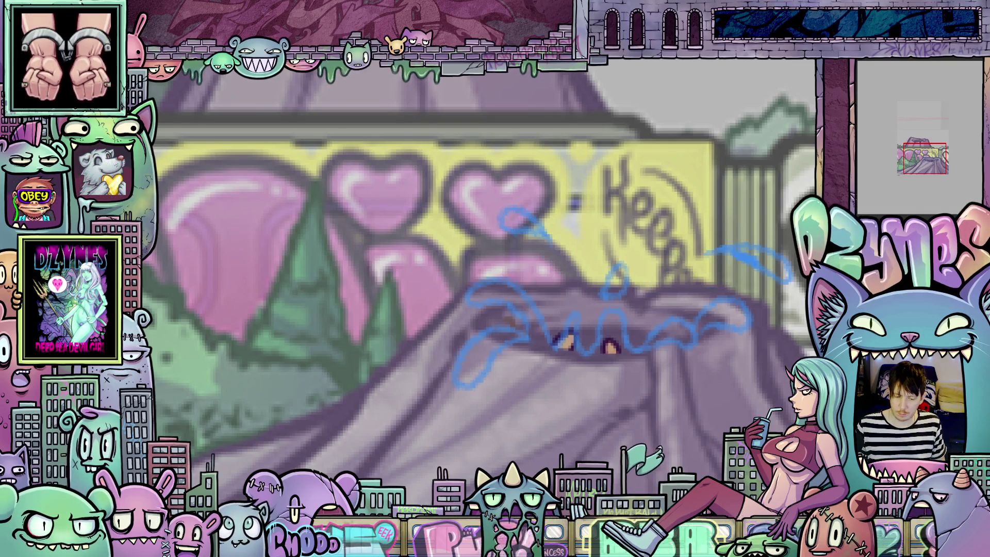
Trace an arching dark-red worm outline leftward over the blue sketch on the mound
left_click_drag(701, 431, 662, 458)
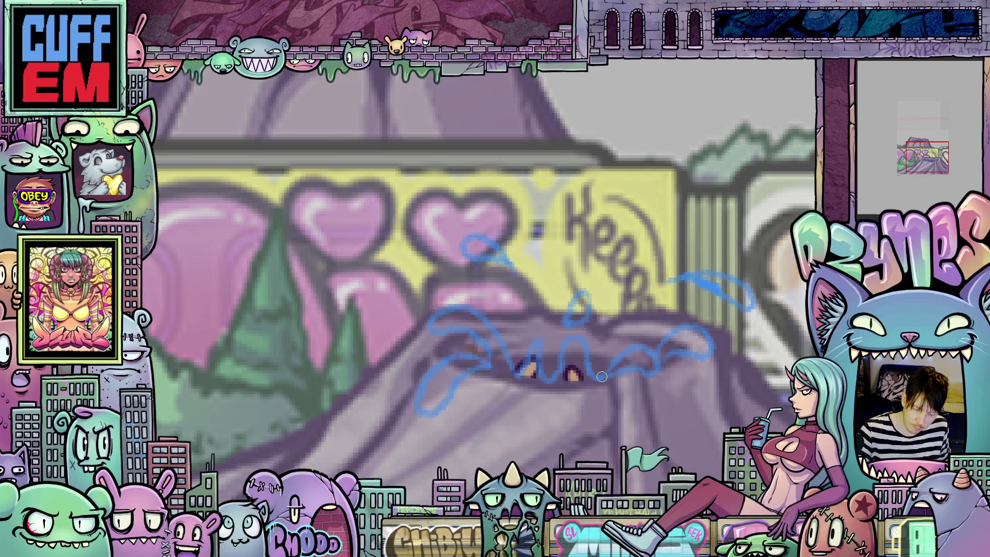
mouse_move(609, 375)
left_mouse_down()
mouse_move(651, 345)
mouse_move(653, 373)
mouse_move(608, 377)
mouse_move(588, 366)
mouse_move(585, 345)
mouse_move(570, 335)
mouse_move(561, 375)
mouse_move(540, 380)
mouse_move(531, 344)
mouse_move(517, 375)
mouse_move(467, 306)
mouse_move(436, 308)
mouse_move(443, 332)
mouse_move(475, 336)
left_mouse_up()
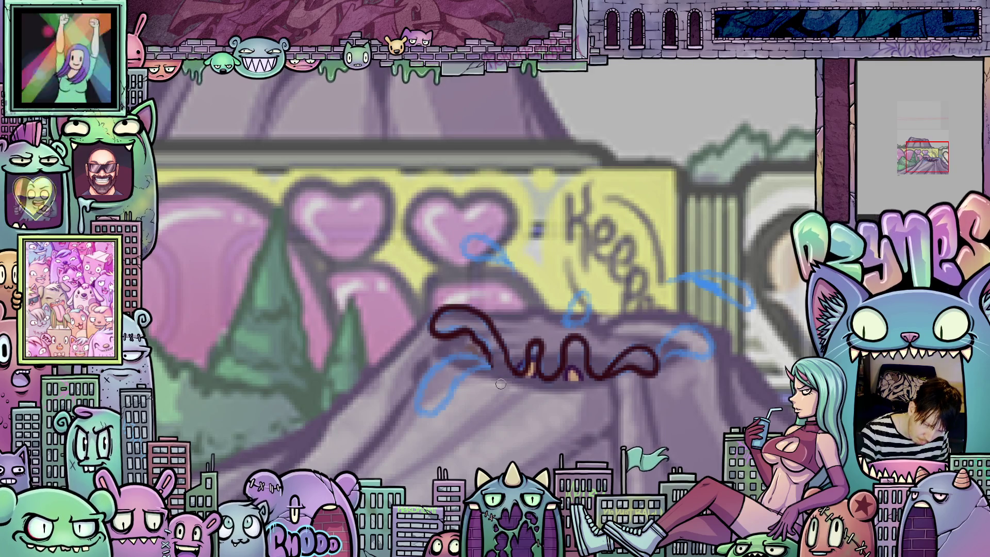
mouse_move(490, 365)
left_mouse_down()
mouse_move(434, 369)
mouse_move(420, 410)
mouse_move(489, 369)
left_mouse_up()
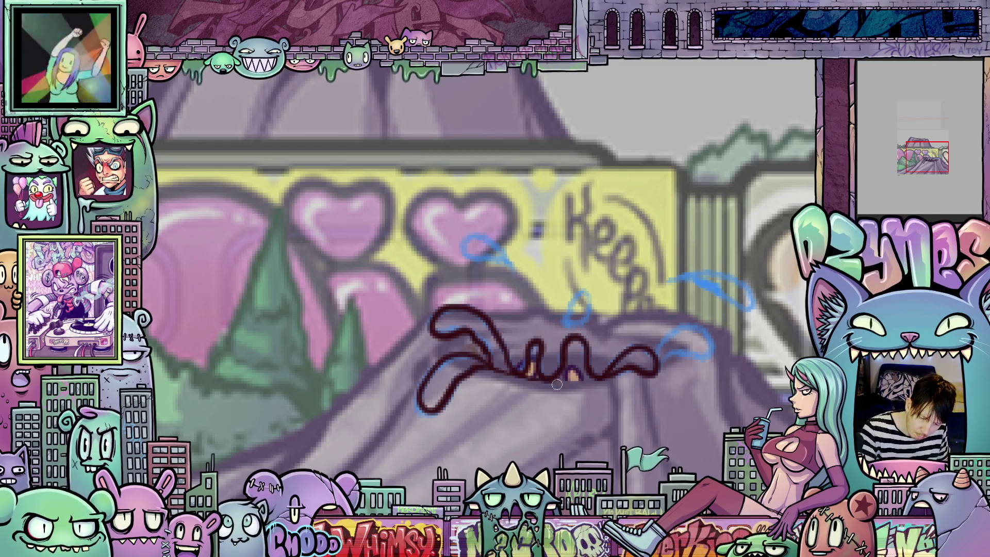
left_click_drag(711, 434, 594, 320)
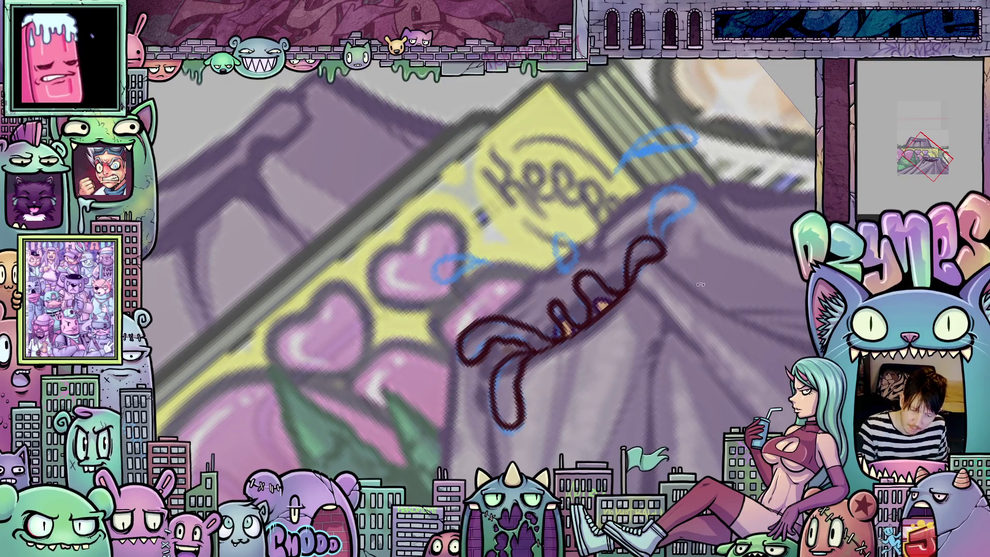
Ink the right-hand splash and the small drop loop in dark red over their blue guides
mouse_move(630, 283)
left_mouse_down()
mouse_move(608, 330)
mouse_move(594, 322)
mouse_move(621, 288)
mouse_move(650, 299)
mouse_move(604, 338)
left_mouse_up()
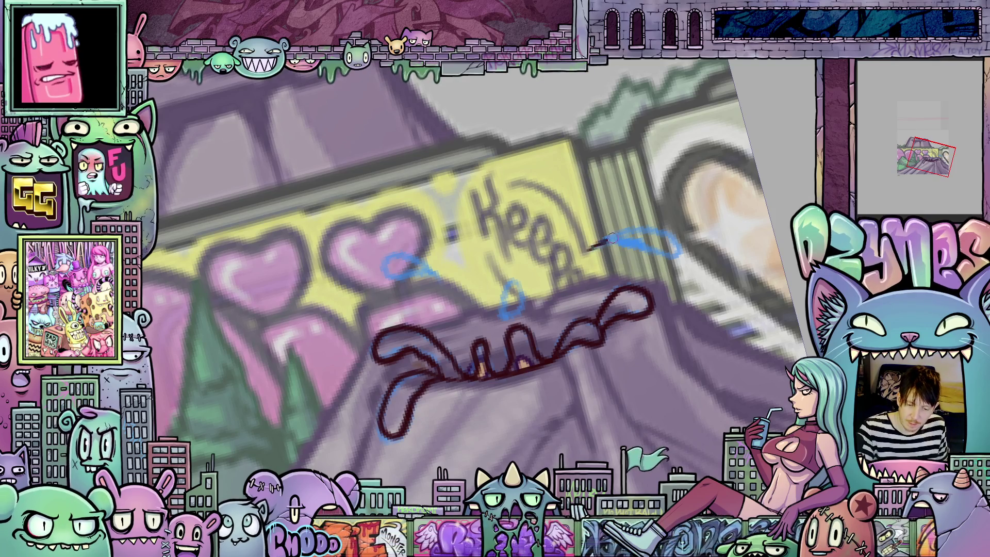
mouse_move(591, 249)
left_mouse_down()
mouse_move(666, 228)
mouse_move(681, 250)
mouse_move(588, 251)
left_mouse_up()
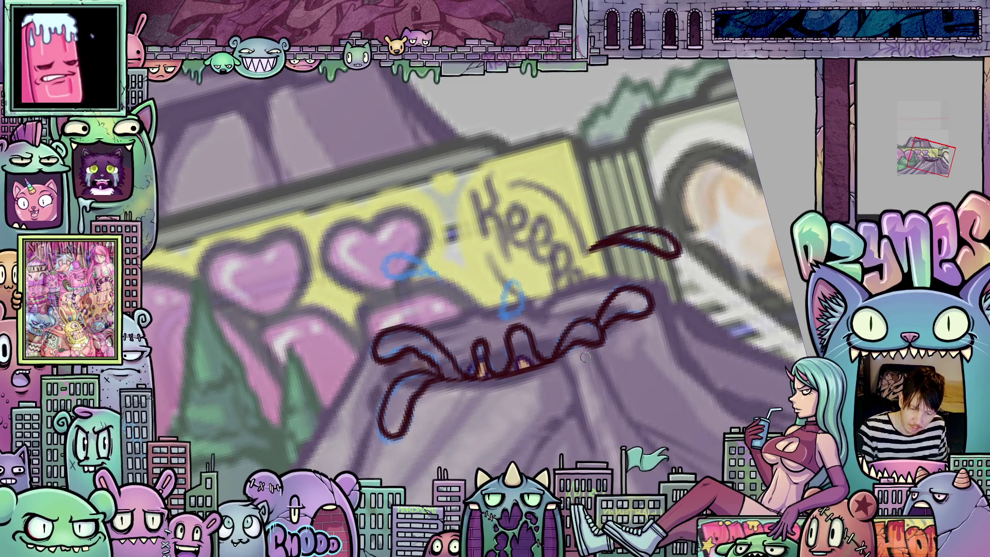
mouse_move(509, 283)
left_mouse_down()
mouse_move(501, 312)
mouse_move(522, 314)
mouse_move(525, 295)
mouse_move(511, 283)
mouse_move(495, 289)
mouse_move(534, 287)
mouse_move(508, 266)
mouse_move(477, 272)
mouse_move(510, 292)
mouse_move(537, 289)
left_mouse_up()
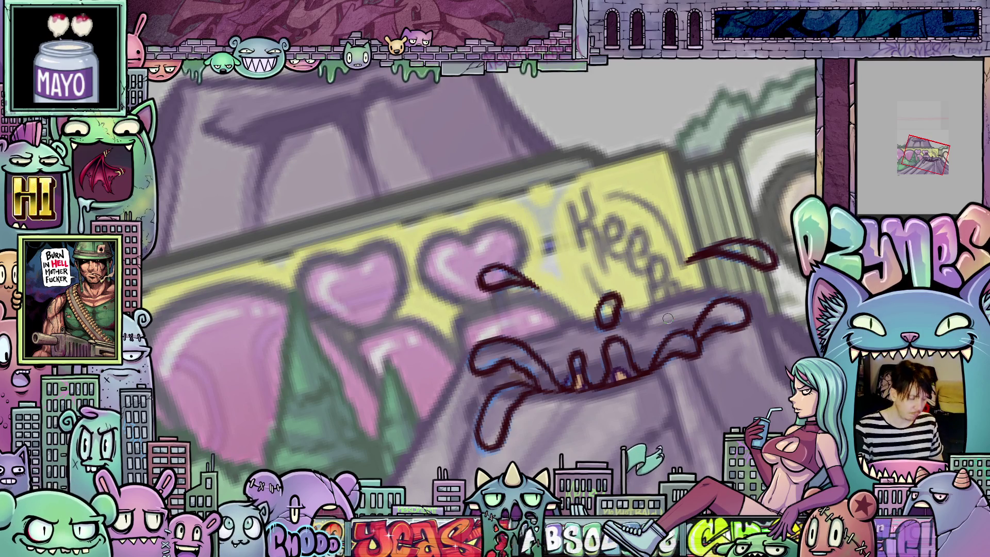
Flip between frames to check the motion, then advance to the next animation frame
key("comma")
key("period")
key("comma")
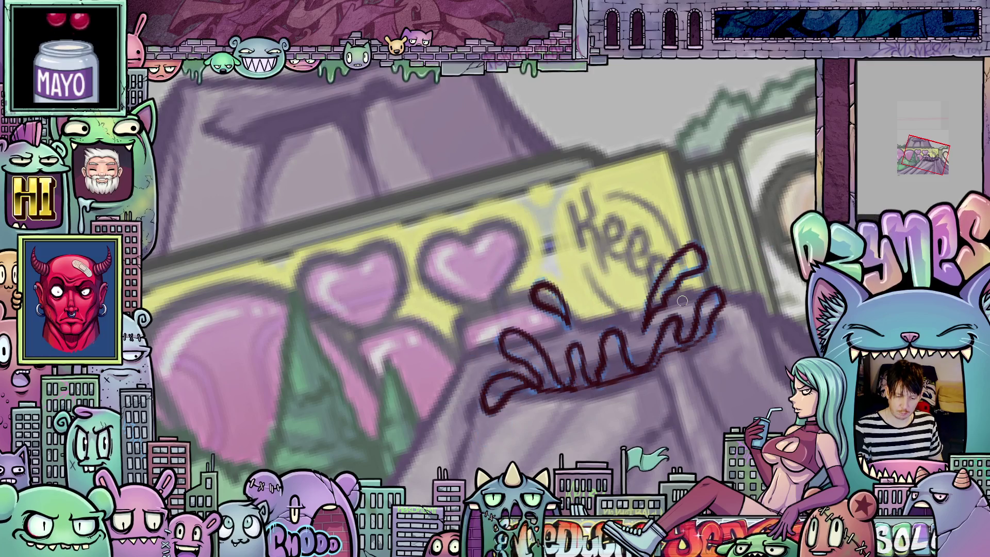
key("period")
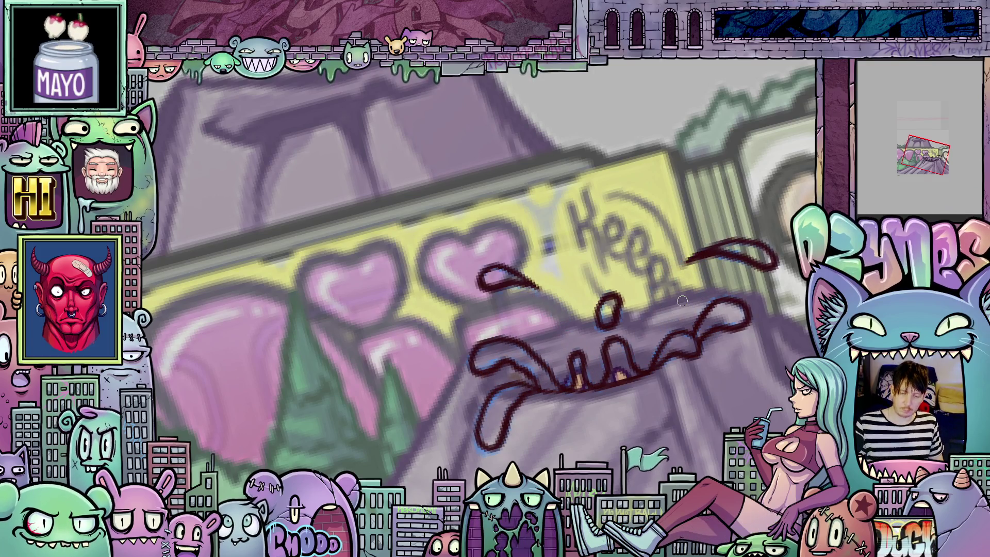
scroll(682, 300, "down", 5)
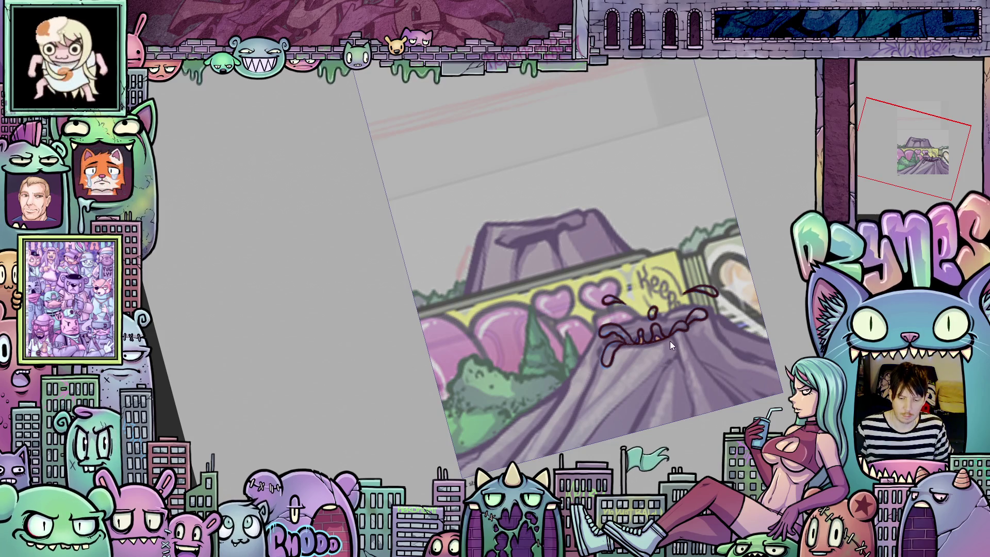
scroll(627, 350, "up", 3)
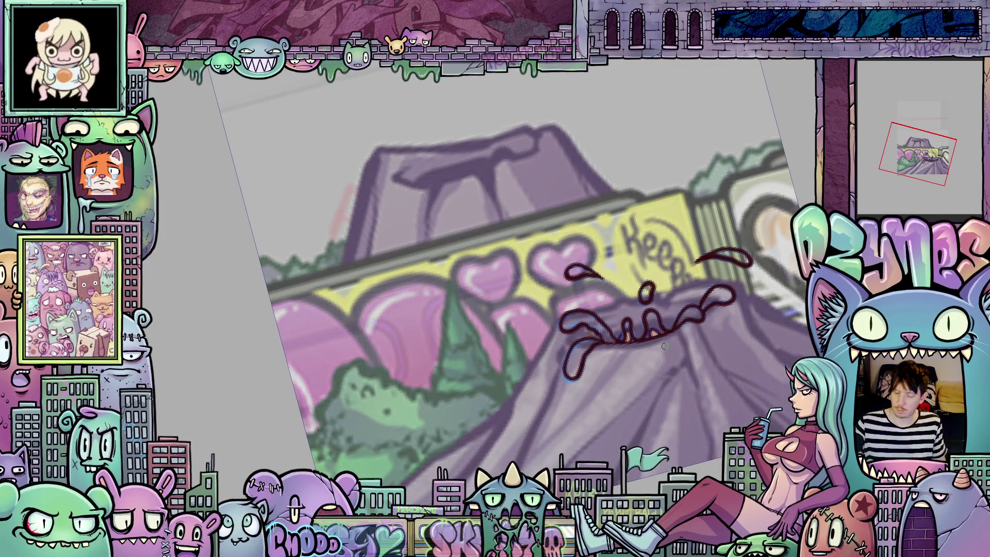
left_click_drag(684, 368, 604, 376)
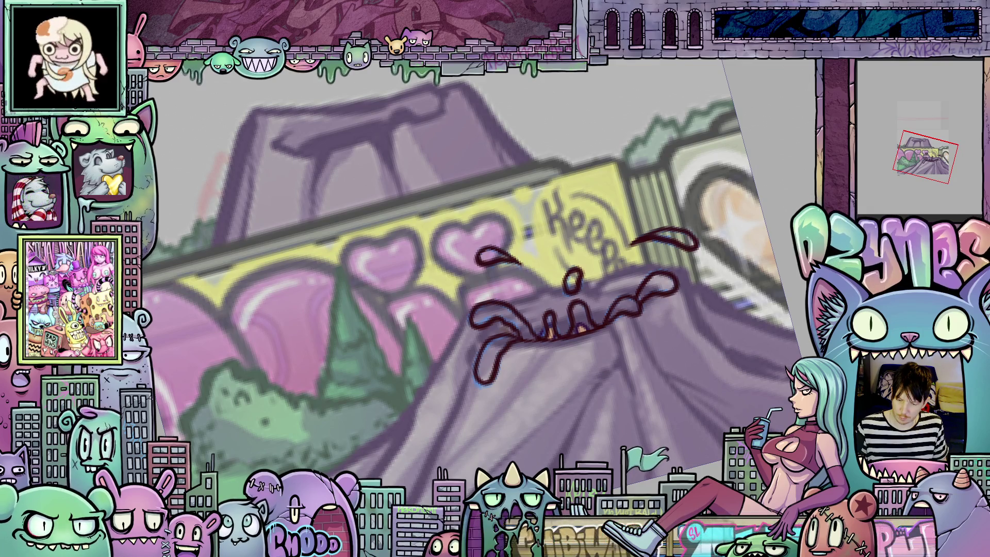
key("period")
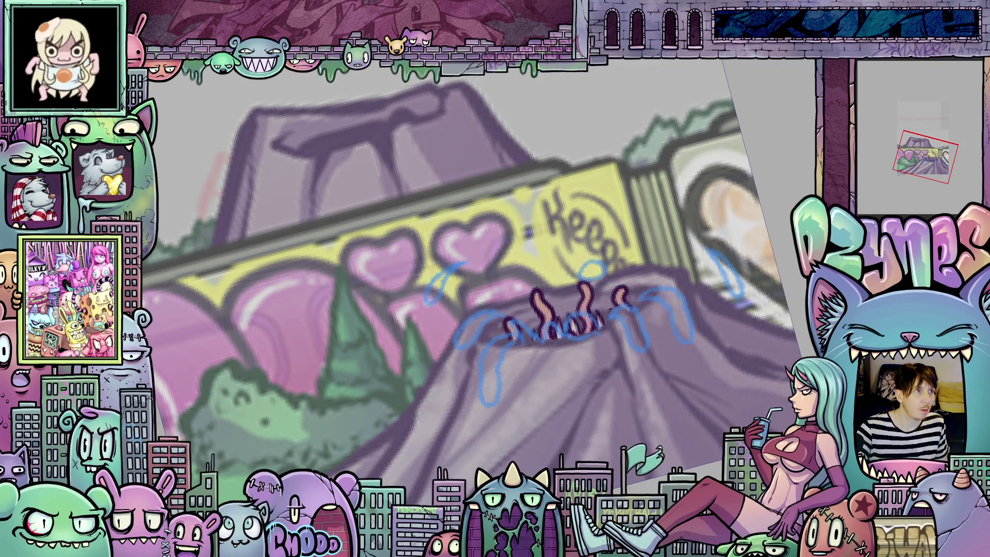
Ink a short right-side drip and curving worm segments in dark red over the blue guide
left_click_drag(577, 416, 634, 418)
scroll(707, 365, "up", 2)
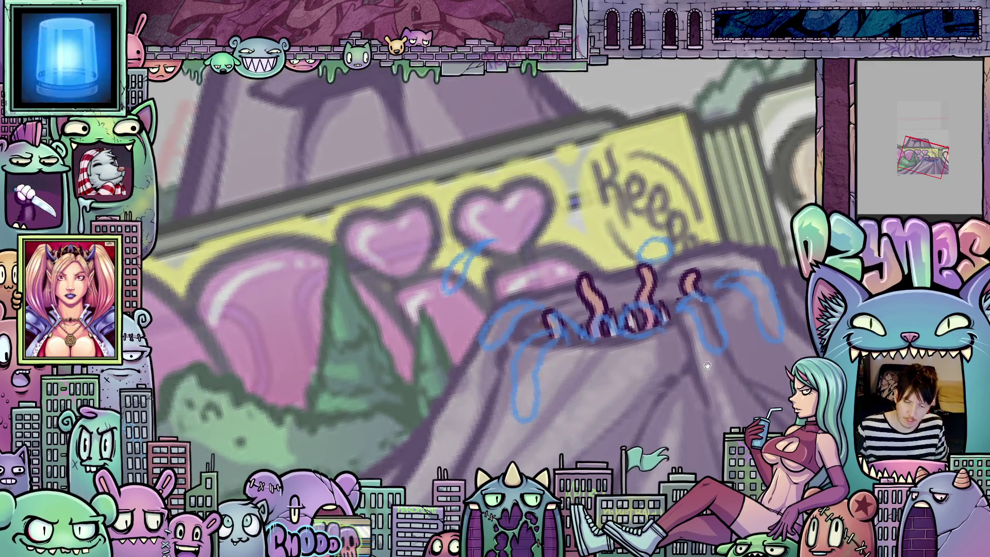
mouse_move(706, 365)
left_mouse_down()
mouse_move(467, 358)
mouse_move(456, 368)
left_mouse_up()
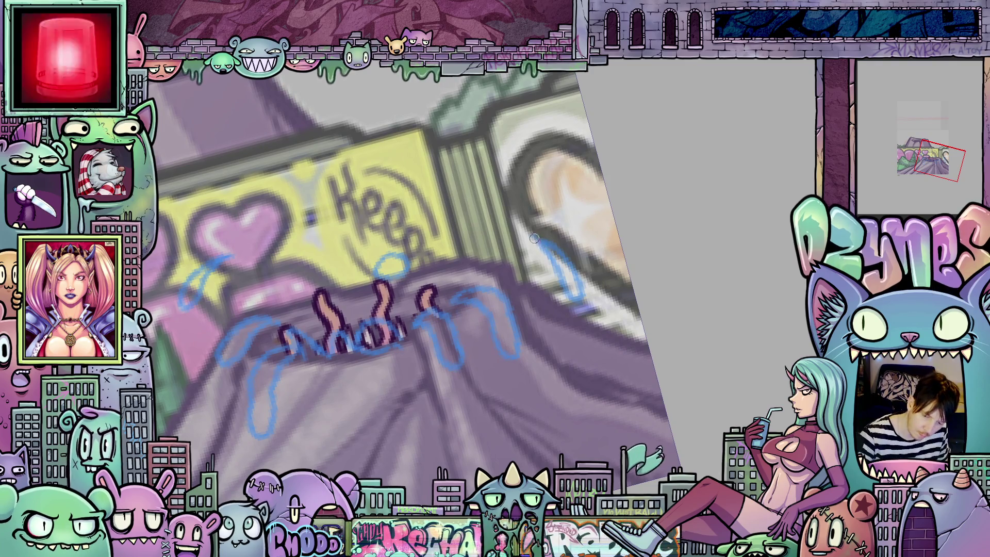
mouse_move(535, 239)
left_mouse_down()
mouse_move(577, 303)
mouse_move(558, 254)
left_mouse_up()
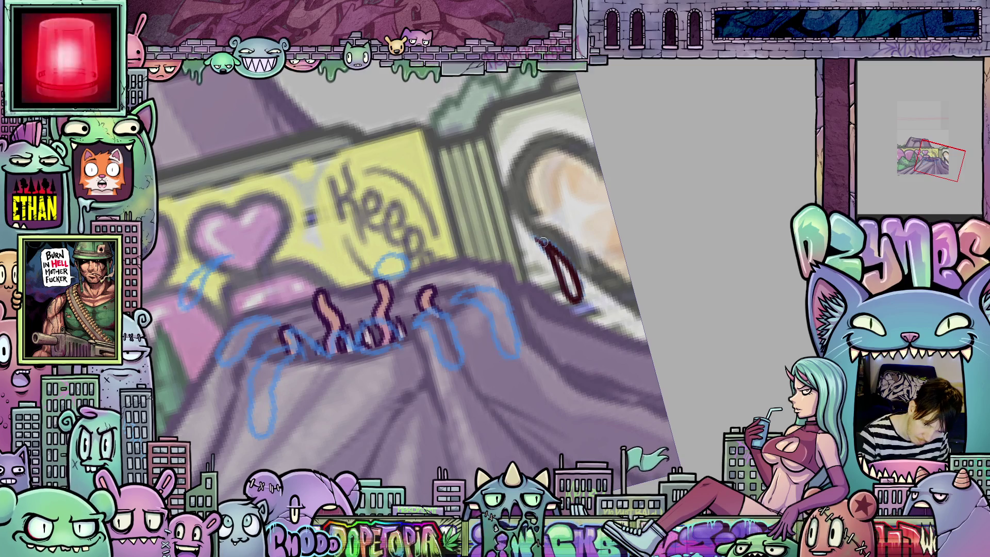
mouse_move(453, 306)
left_mouse_down()
mouse_move(488, 292)
mouse_move(515, 356)
mouse_move(468, 299)
left_mouse_up()
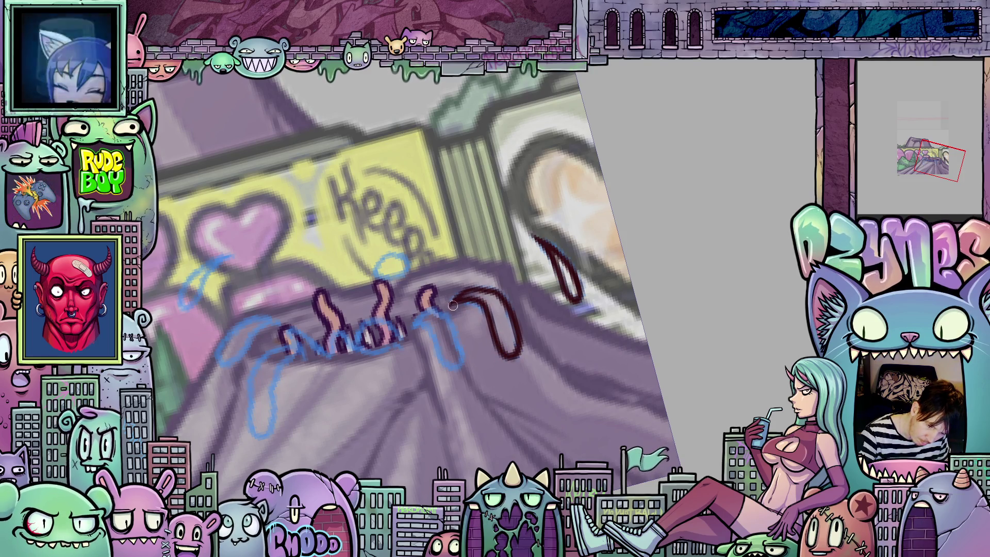
scroll(453, 305, "left", 3)
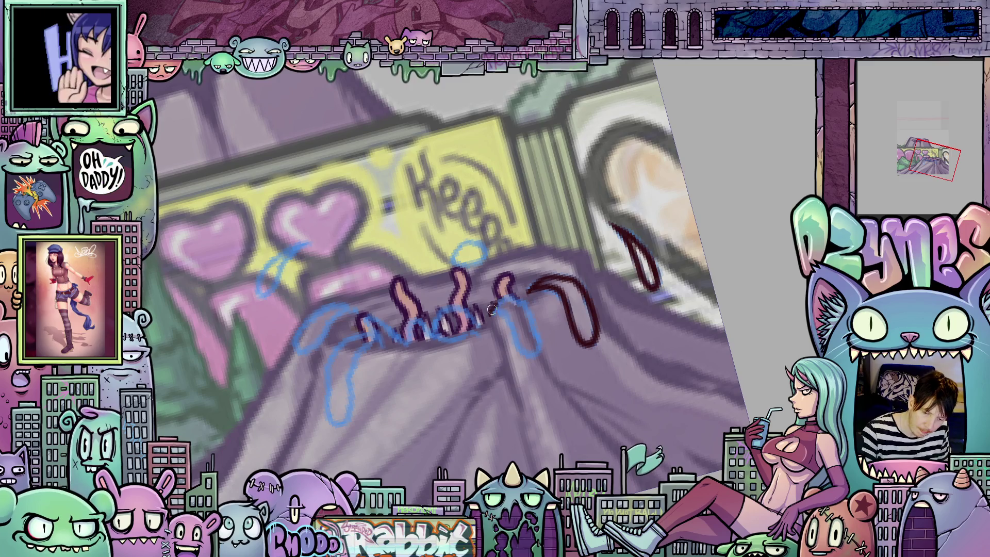
mouse_move(491, 308)
left_mouse_down()
mouse_move(520, 300)
mouse_move(537, 359)
mouse_move(492, 315)
mouse_move(574, 312)
left_mouse_up()
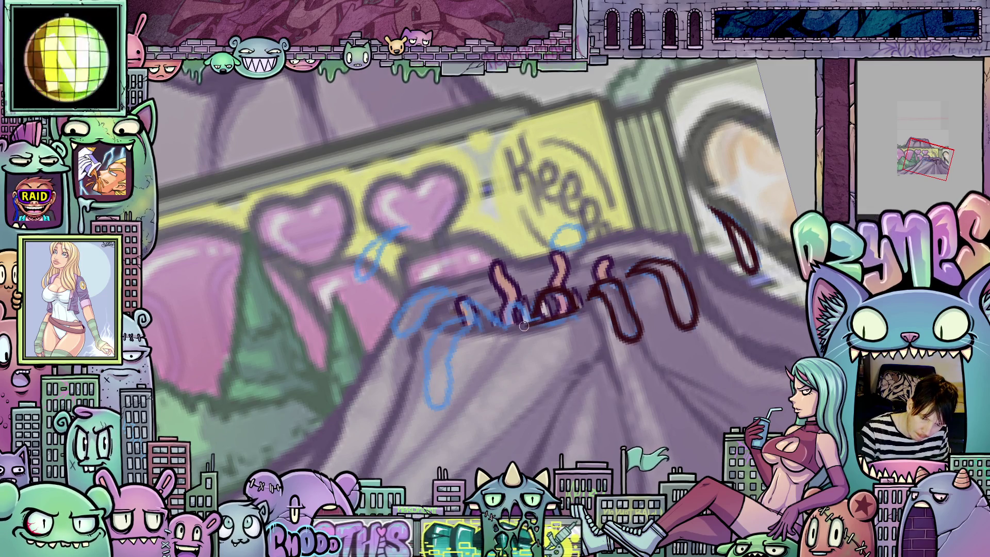
mouse_move(536, 312)
left_mouse_down()
mouse_move(508, 308)
mouse_move(527, 323)
mouse_move(488, 334)
mouse_move(472, 285)
mouse_move(467, 295)
left_mouse_up()
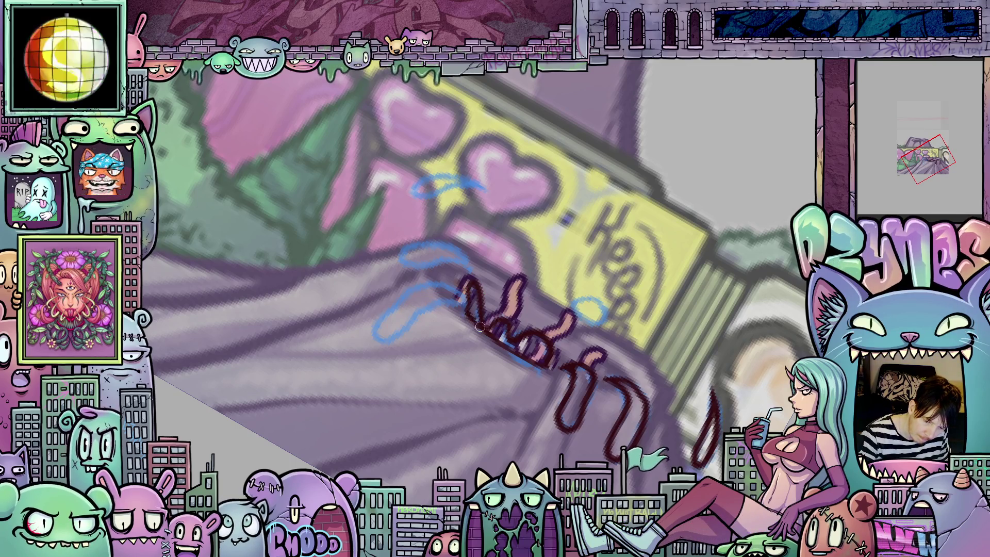
Ink the left drooping loop, curving drip strokes and a small loop splash above the tentacles
key("5")
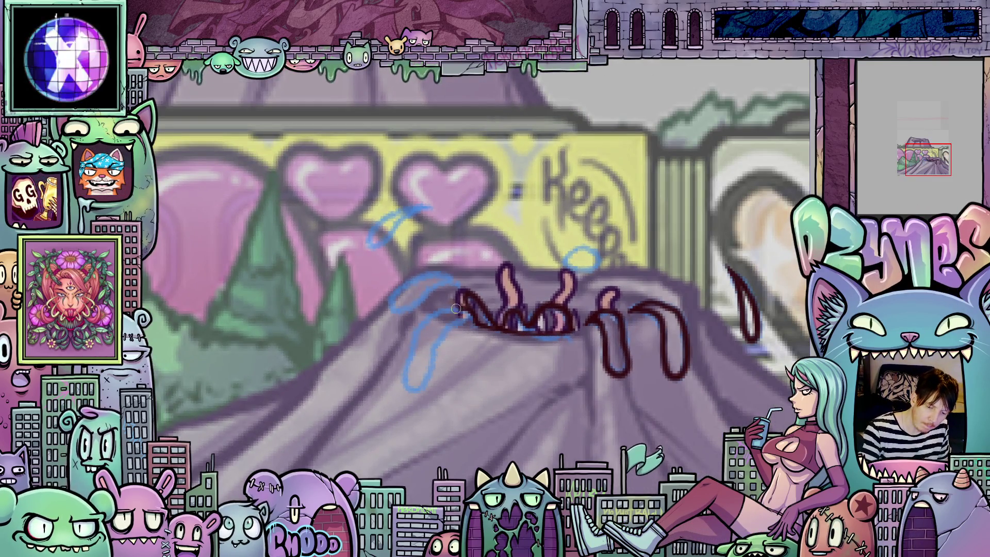
mouse_move(425, 322)
left_mouse_down()
mouse_move(406, 362)
mouse_move(411, 392)
mouse_move(443, 331)
mouse_move(466, 319)
left_mouse_up()
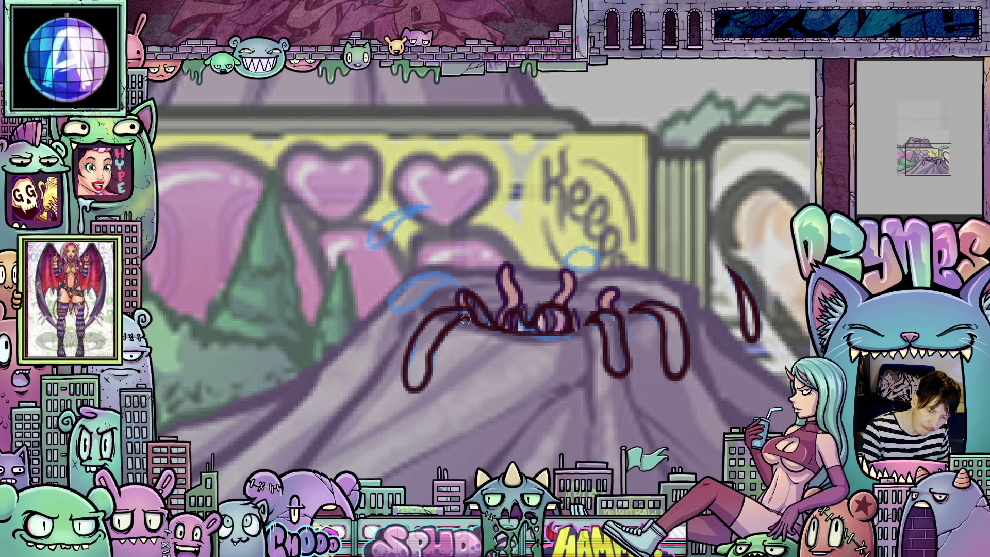
left_click_drag(518, 336, 651, 400)
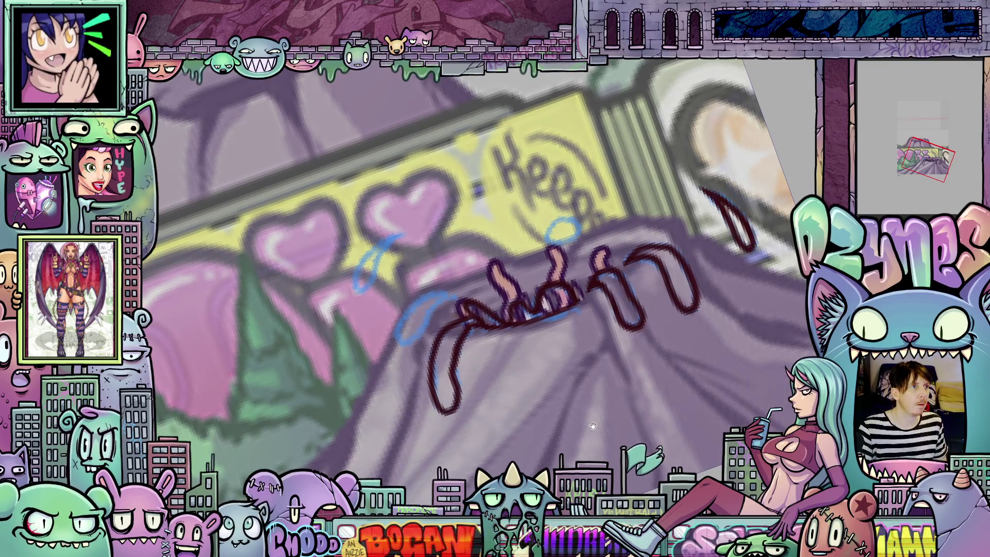
left_click_drag(592, 425, 687, 372)
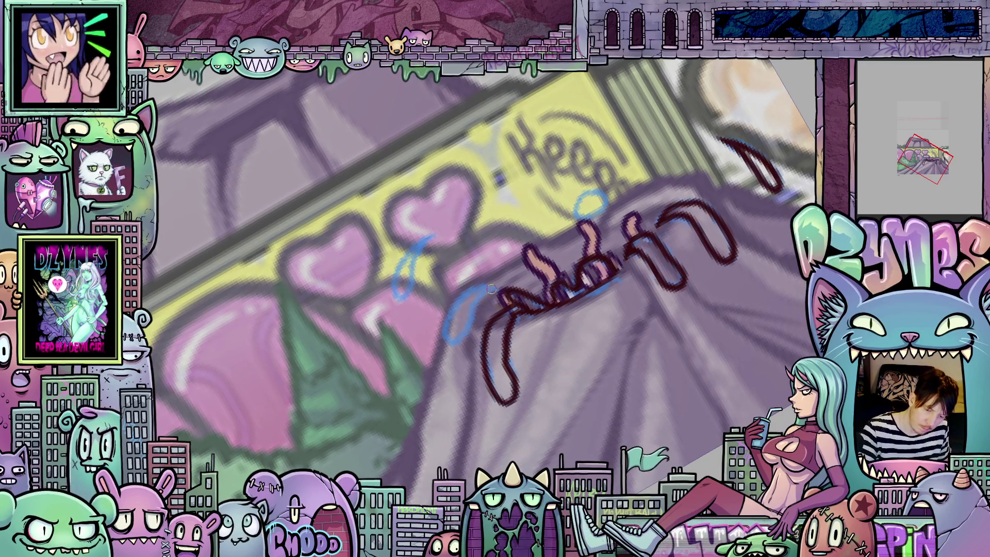
mouse_move(491, 289)
left_mouse_down()
mouse_move(452, 309)
mouse_move(441, 342)
mouse_move(466, 327)
left_mouse_up()
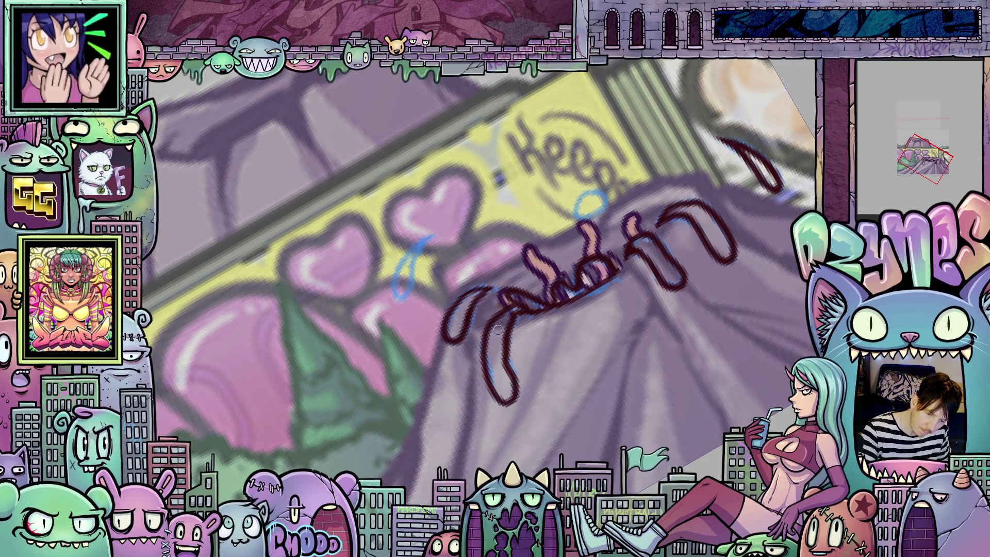
mouse_move(398, 268)
left_mouse_down()
mouse_move(395, 299)
mouse_move(438, 231)
left_mouse_up()
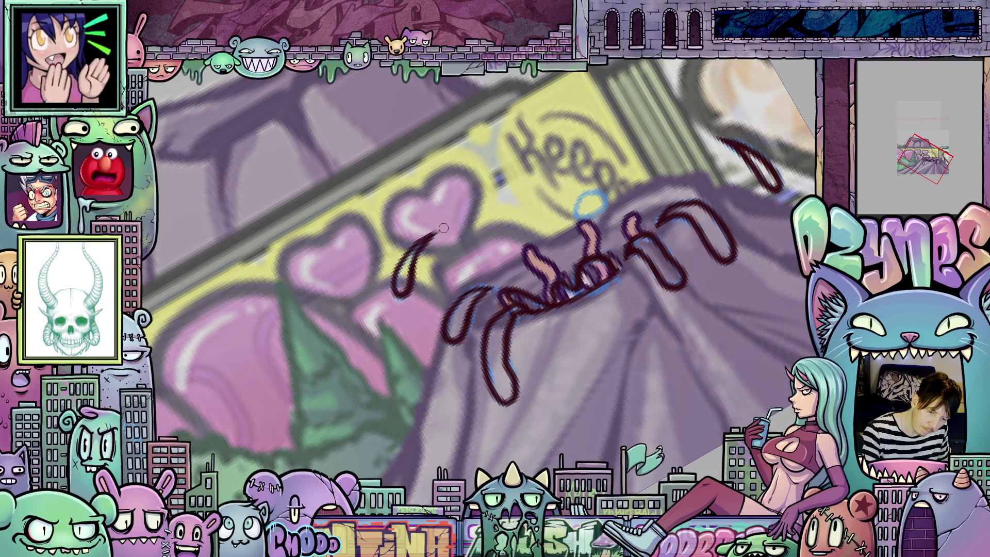
key("ctrl+0")
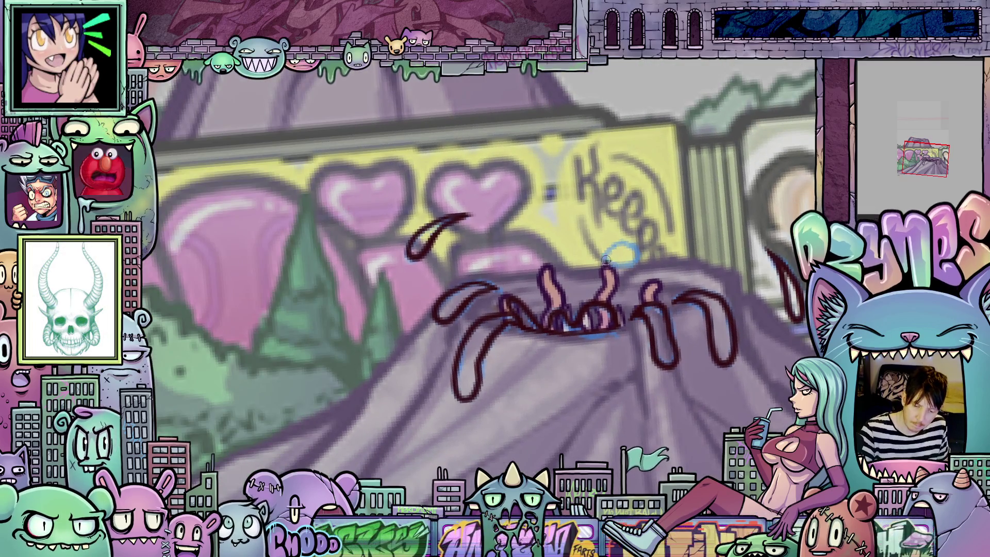
mouse_move(606, 261)
left_mouse_down()
mouse_move(624, 242)
mouse_move(639, 258)
mouse_move(616, 271)
mouse_move(621, 264)
left_mouse_up()
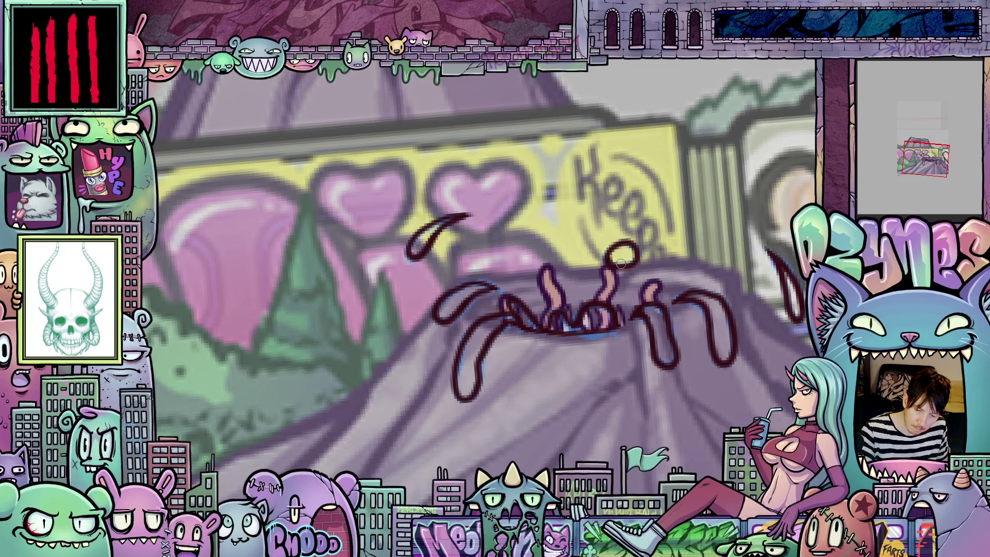
left_click_drag(702, 313, 605, 332)
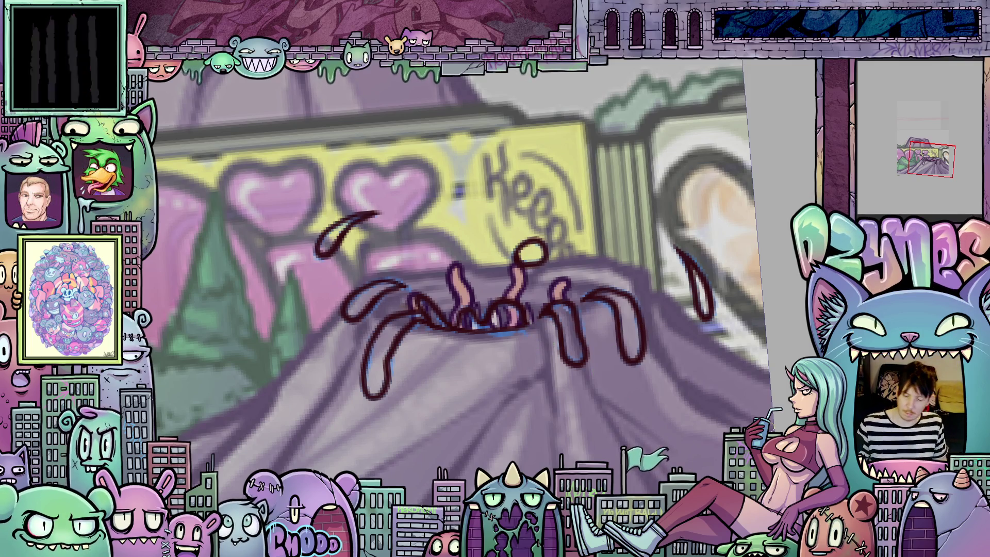
On the next frame, ink the first dark-red drip down the mound with a looped top
key("period")
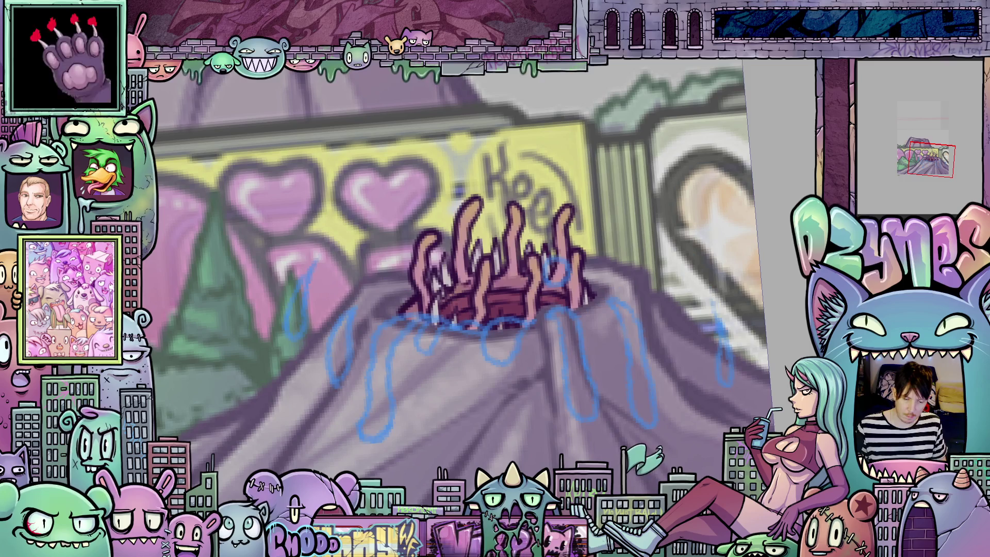
left_click_drag(682, 456, 661, 435)
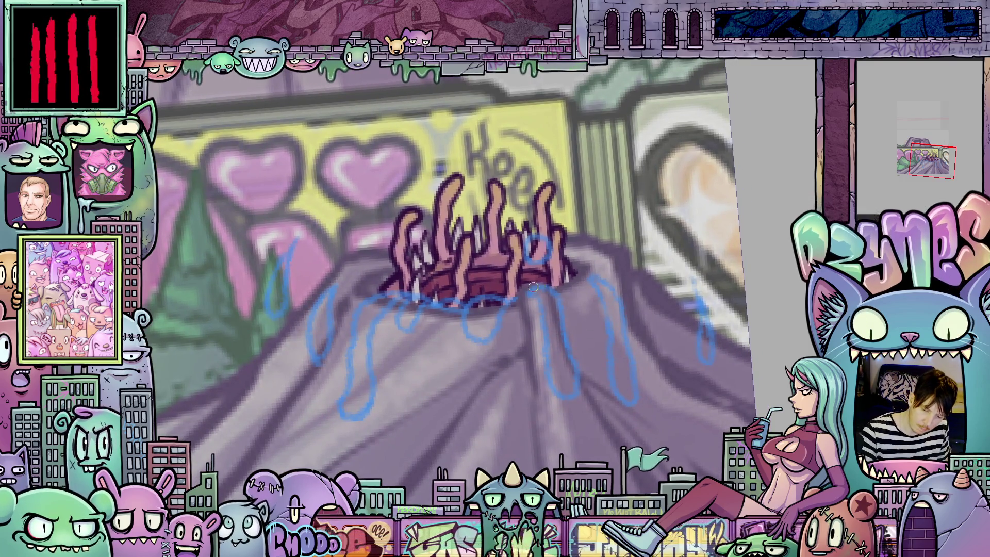
mouse_move(536, 278)
left_mouse_down()
mouse_move(552, 285)
mouse_move(564, 316)
mouse_move(577, 381)
mouse_move(565, 401)
mouse_move(532, 284)
left_mouse_up()
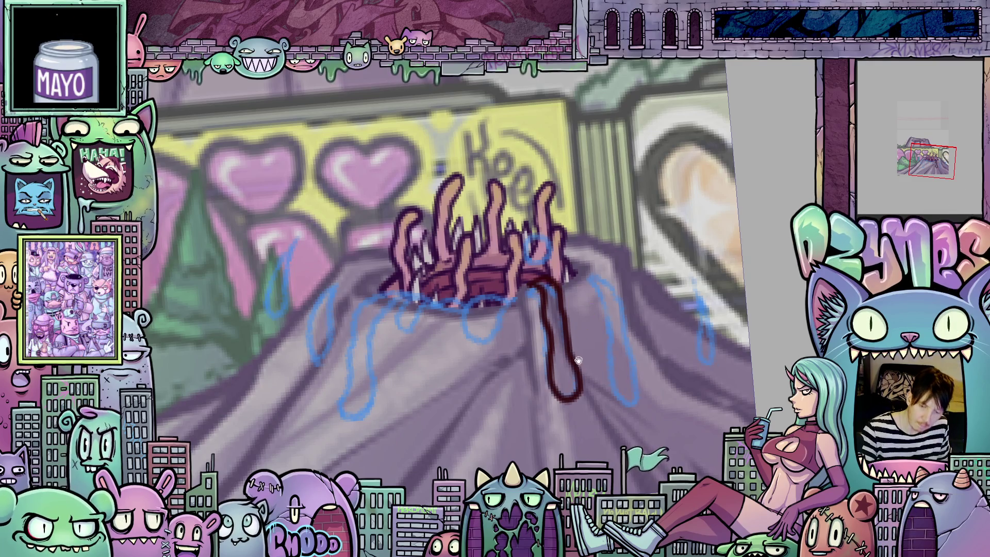
left_click_drag(578, 360, 591, 399)
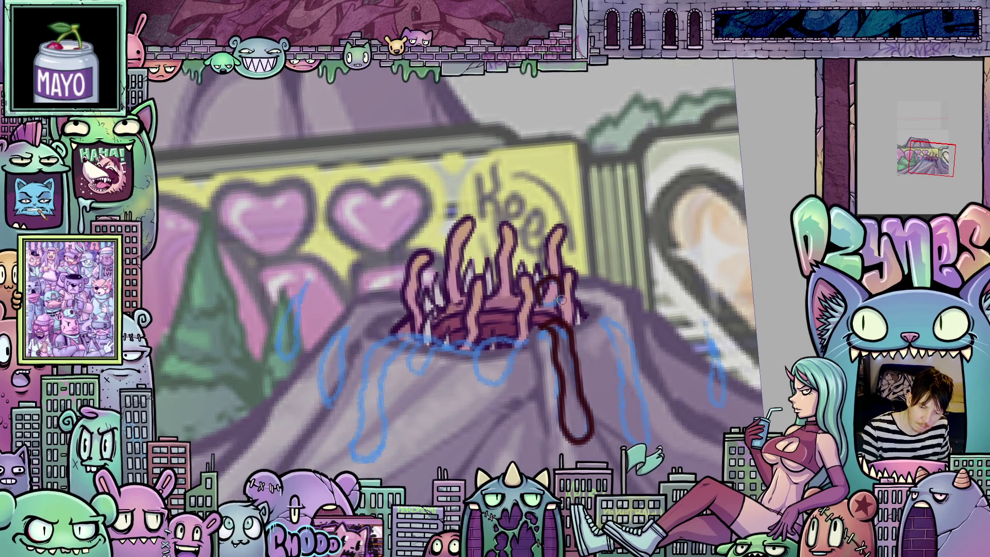
left_click_drag(561, 299, 547, 301)
mouse_move(603, 319)
left_mouse_down()
mouse_move(553, 280)
mouse_move(569, 324)
left_mouse_up()
left_click_drag(570, 360, 575, 393)
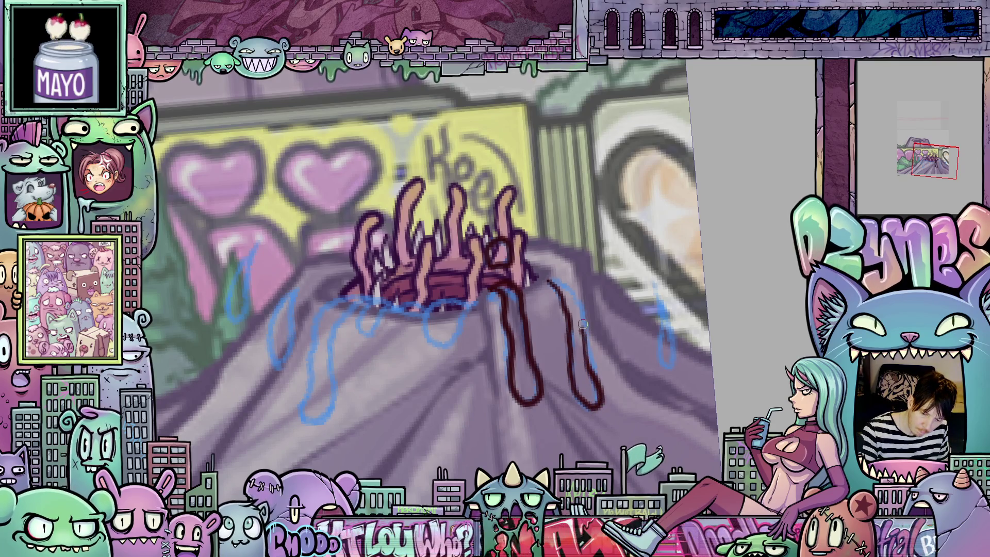
scroll(565, 261, "right", 3)
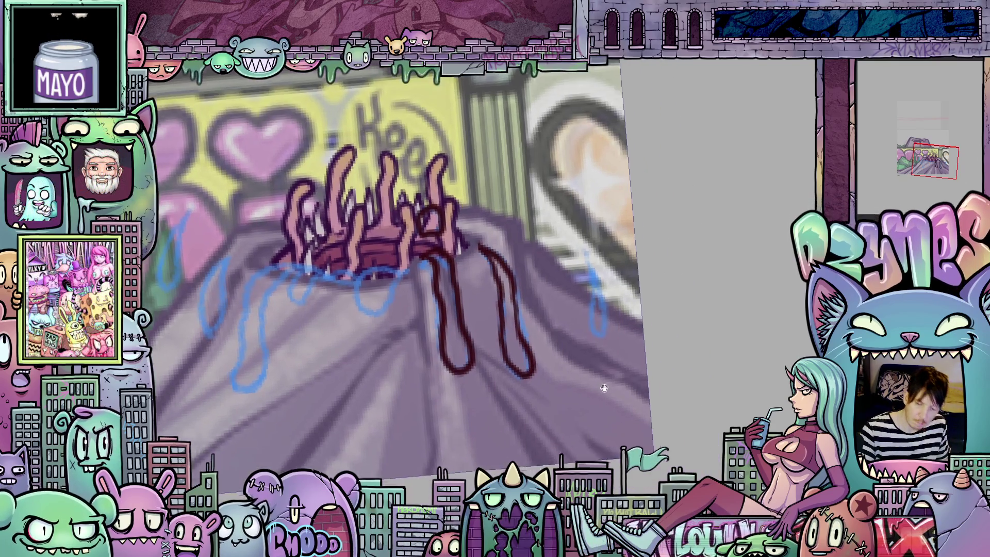
Ink a second drip beside the first and another down the mound's left side
mouse_move(556, 262)
left_mouse_down()
mouse_move(569, 344)
mouse_move(576, 313)
left_mouse_up()
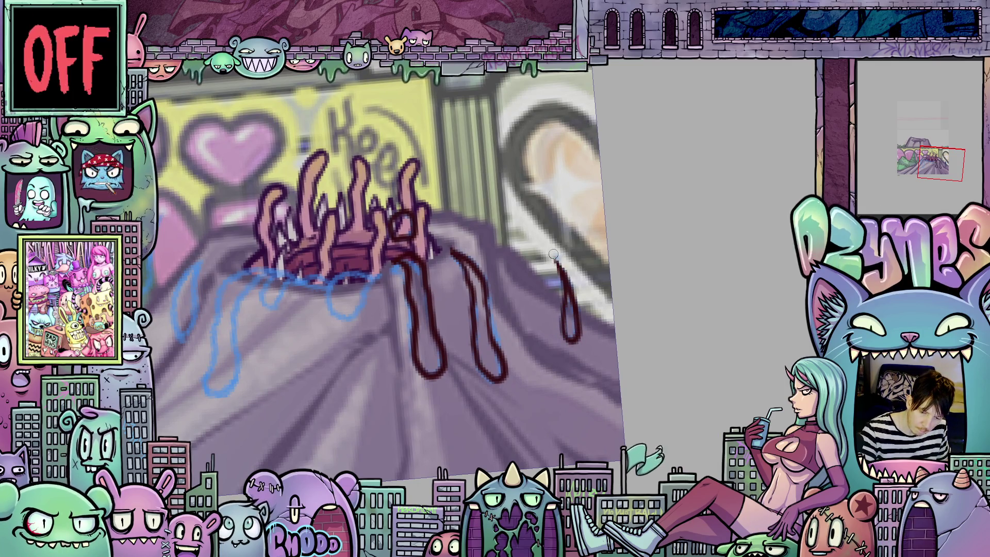
mouse_move(439, 384)
left_mouse_down()
mouse_move(589, 356)
mouse_move(574, 272)
mouse_move(550, 310)
left_mouse_up()
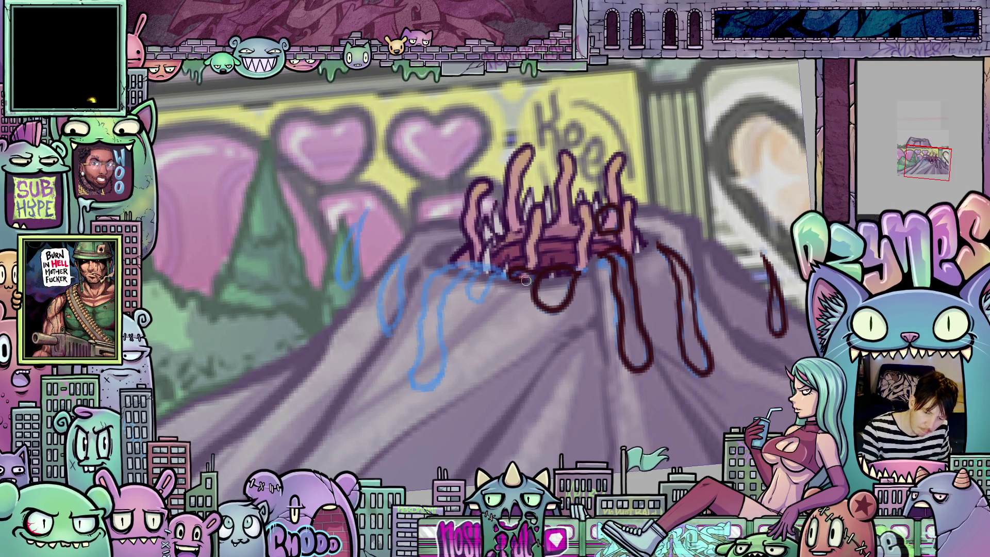
mouse_move(531, 279)
left_mouse_down()
mouse_move(578, 314)
mouse_move(545, 336)
mouse_move(565, 325)
mouse_move(537, 301)
left_mouse_up()
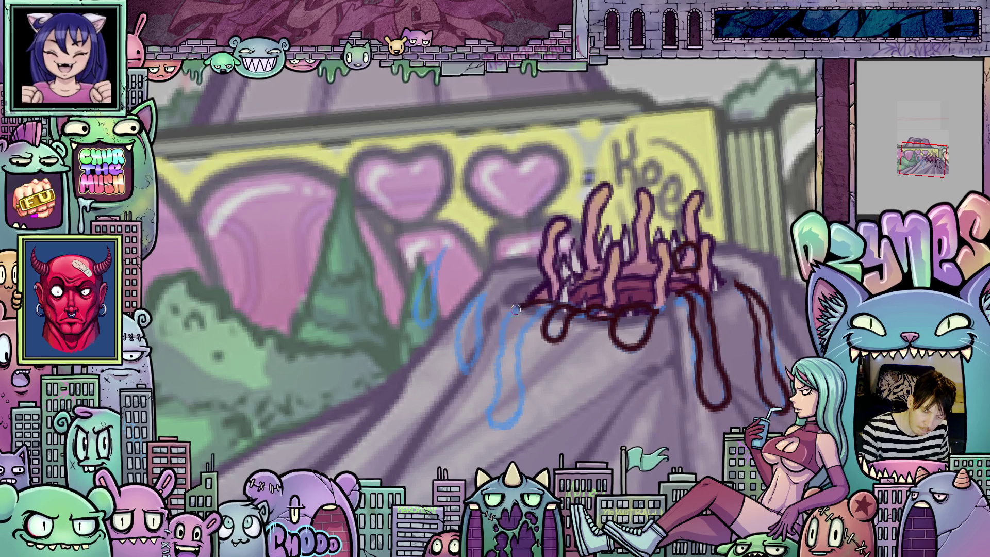
left_click_drag(501, 339, 496, 365)
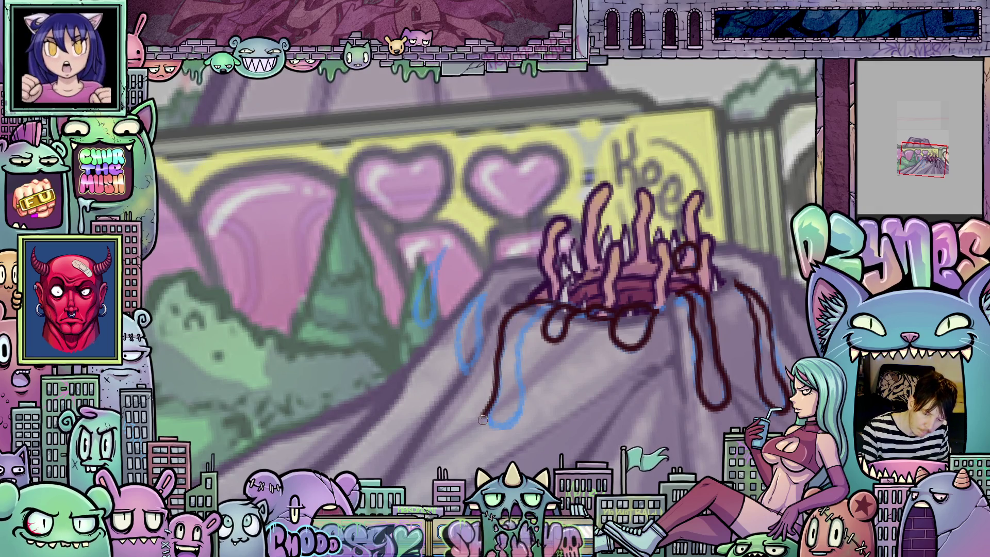
mouse_move(482, 421)
left_mouse_down()
mouse_move(510, 429)
mouse_move(518, 348)
mouse_move(530, 316)
mouse_move(548, 305)
left_mouse_up()
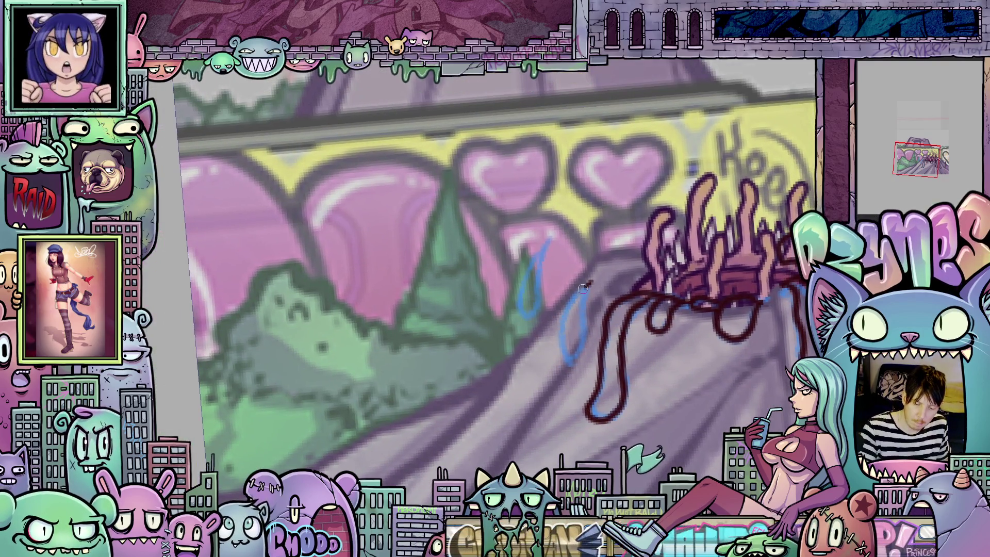
mouse_move(589, 284)
left_mouse_down()
mouse_move(565, 325)
mouse_move(559, 351)
mouse_move(572, 365)
mouse_move(591, 282)
left_mouse_up()
Trace the remaining blue drip sketch in dark red and recentre the view
left_click_drag(586, 328, 634, 354)
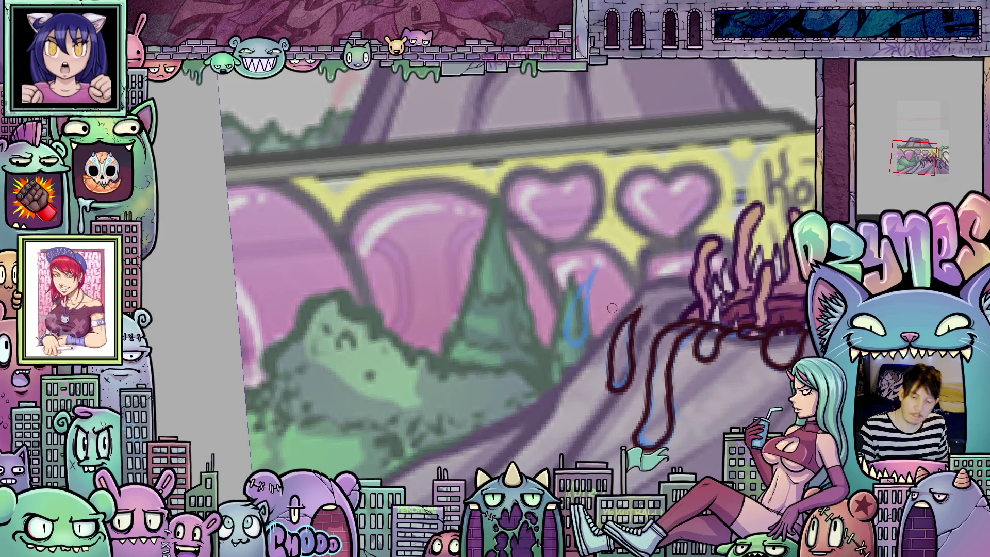
mouse_move(598, 266)
left_mouse_down()
mouse_move(567, 314)
mouse_move(566, 337)
mouse_move(584, 318)
mouse_move(578, 341)
mouse_move(588, 287)
left_mouse_up()
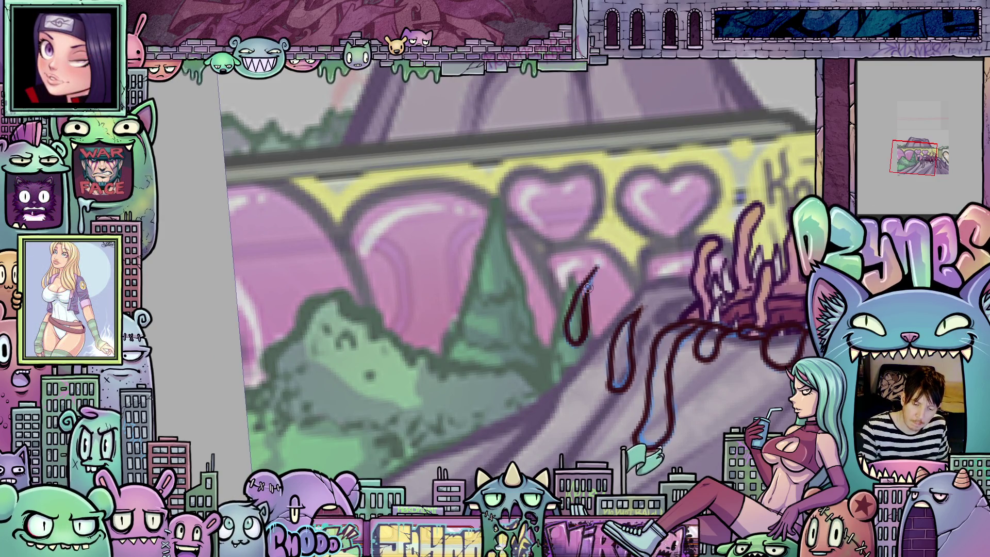
left_click_drag(711, 378, 537, 372)
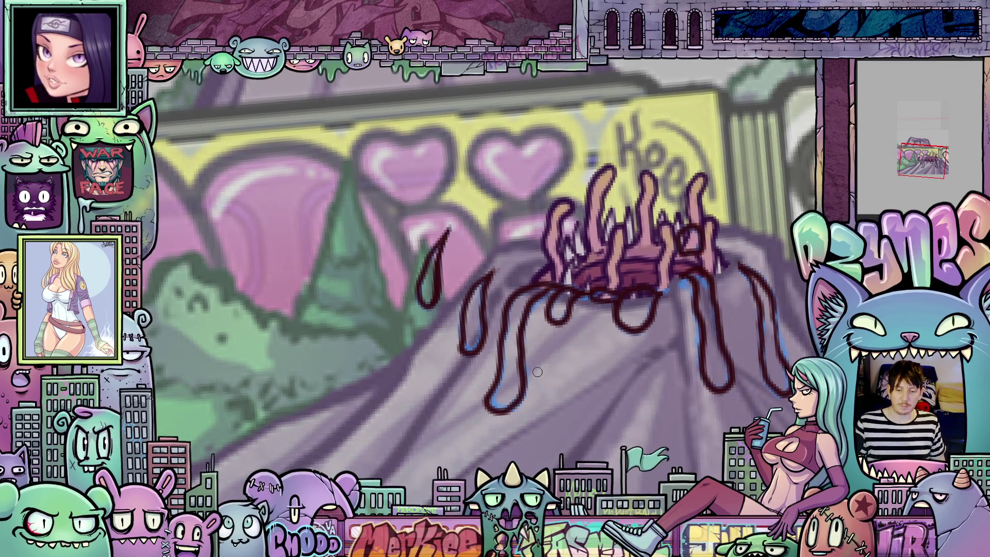
scroll(226, 147, "down", 5)
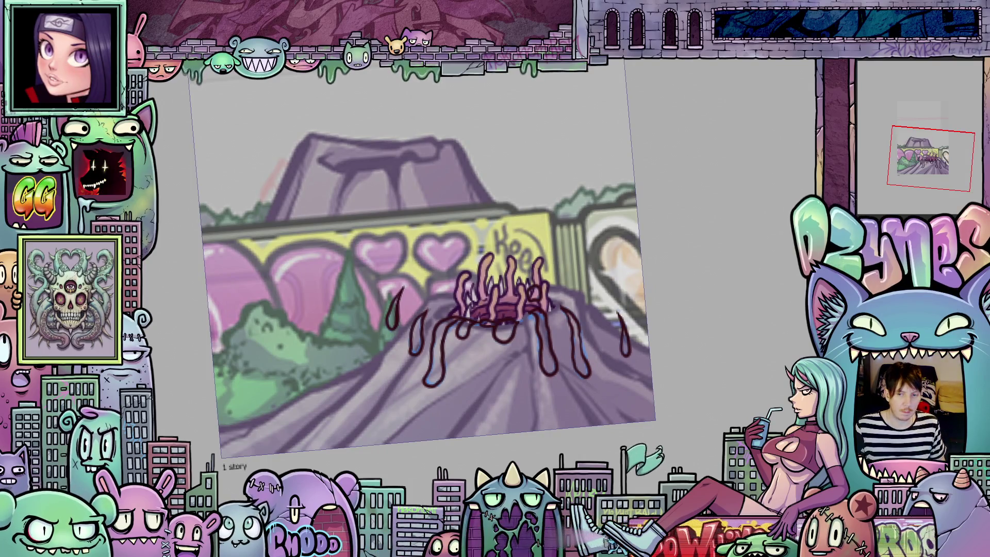
scroll(542, 341, "up", 3)
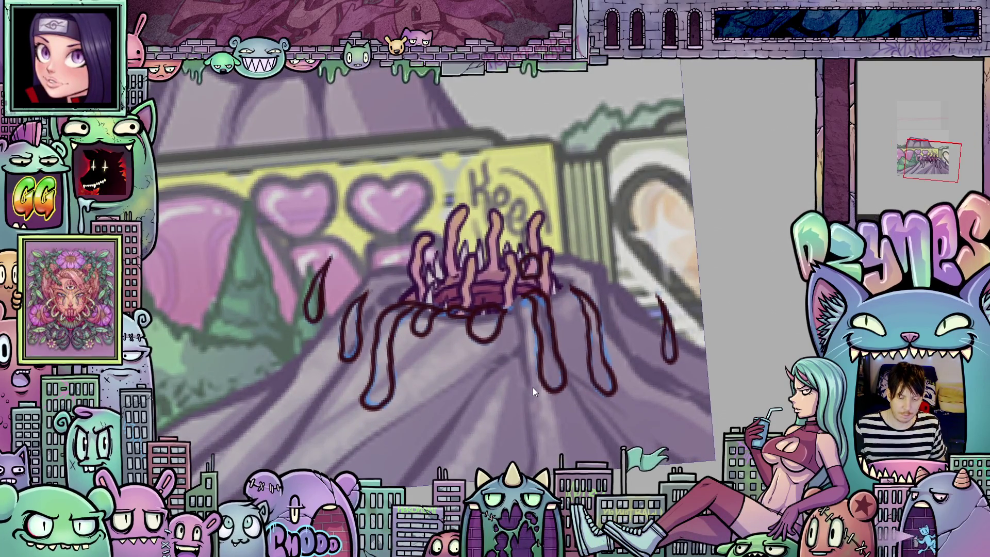
scroll(533, 387, "down", 1)
left_click_drag(461, 406, 525, 395)
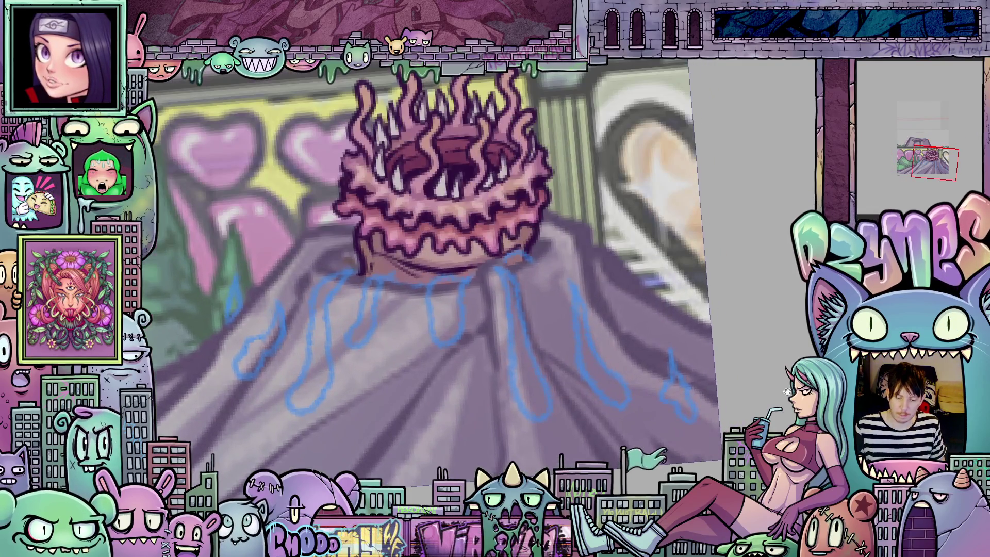
Ink a dark-red drip on the mound's right side and a long drip down the mound
left_click_drag(787, 392, 751, 340)
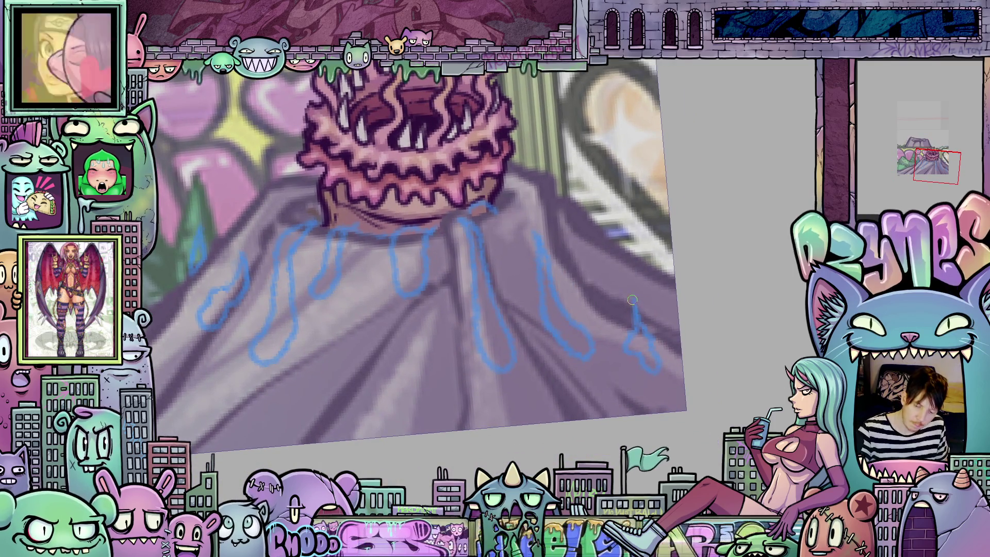
mouse_move(632, 300)
left_mouse_down()
mouse_move(634, 353)
mouse_move(662, 357)
mouse_move(634, 304)
mouse_move(647, 317)
left_mouse_up()
left_click_drag(606, 383, 668, 401)
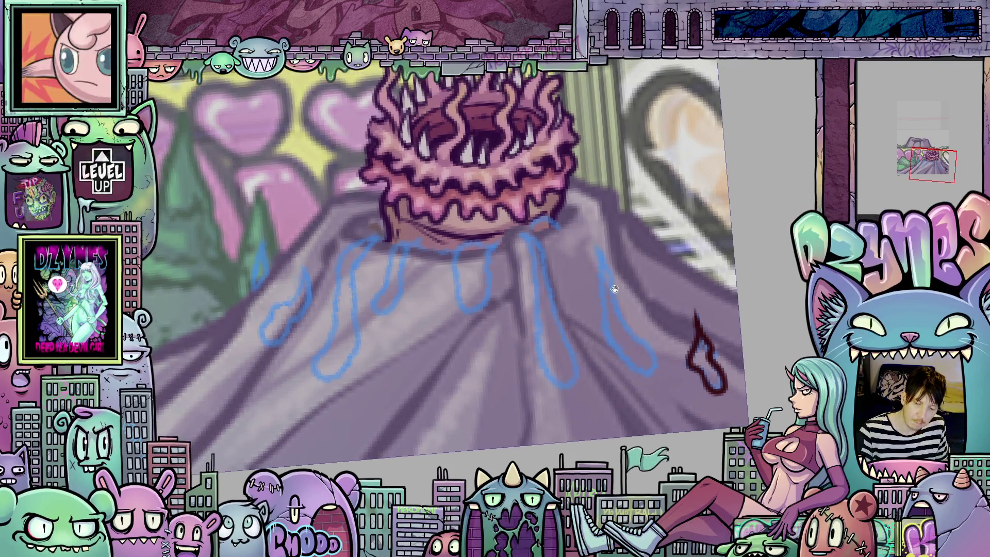
mouse_move(597, 249)
left_mouse_down()
mouse_move(604, 320)
mouse_move(639, 373)
mouse_move(598, 231)
left_mouse_up()
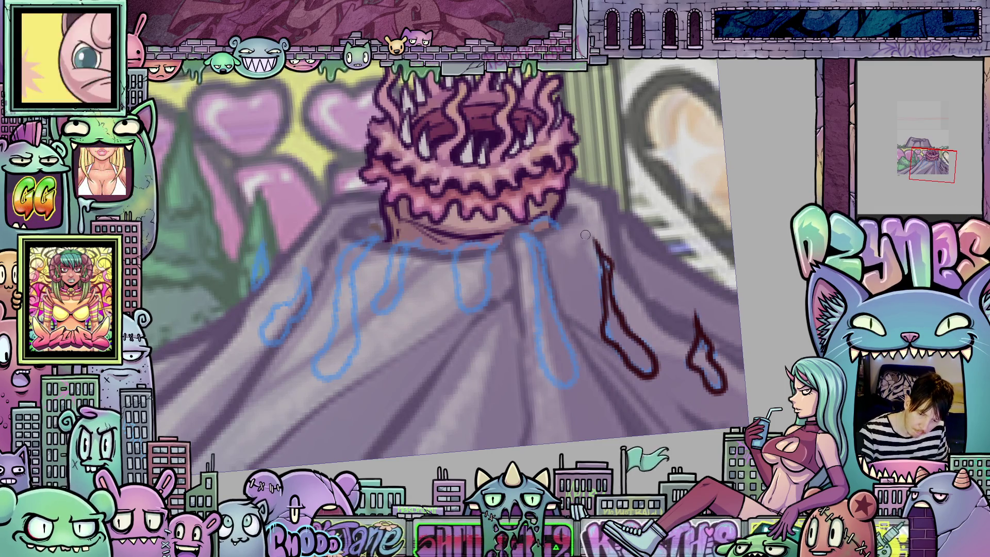
Zoom in and ink a short drip and a curving, loop-ended drip below the worm
mouse_move(626, 334)
left_mouse_down()
mouse_move(599, 272)
mouse_move(606, 359)
left_mouse_up()
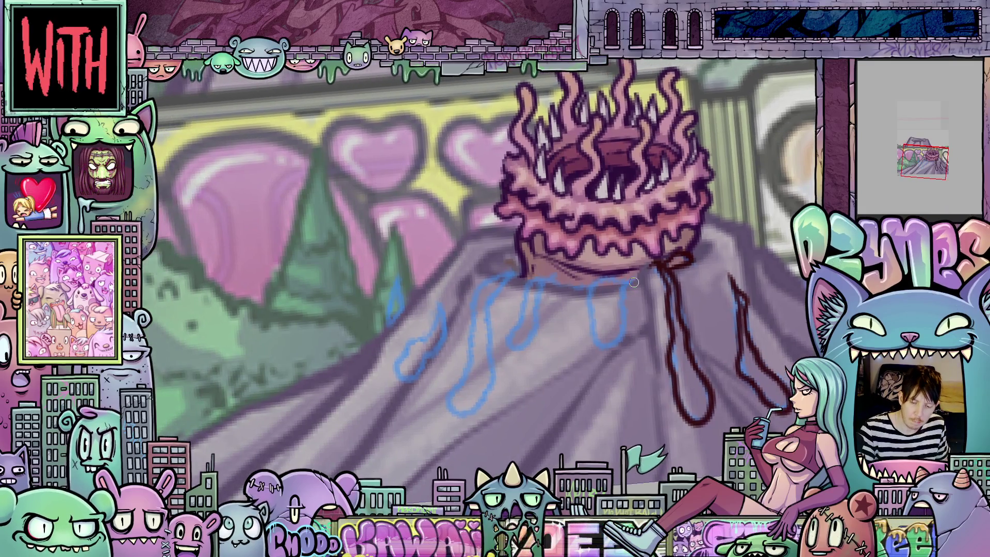
mouse_move(635, 278)
left_mouse_down()
mouse_move(610, 348)
mouse_move(591, 335)
mouse_move(590, 288)
mouse_move(622, 287)
left_mouse_up()
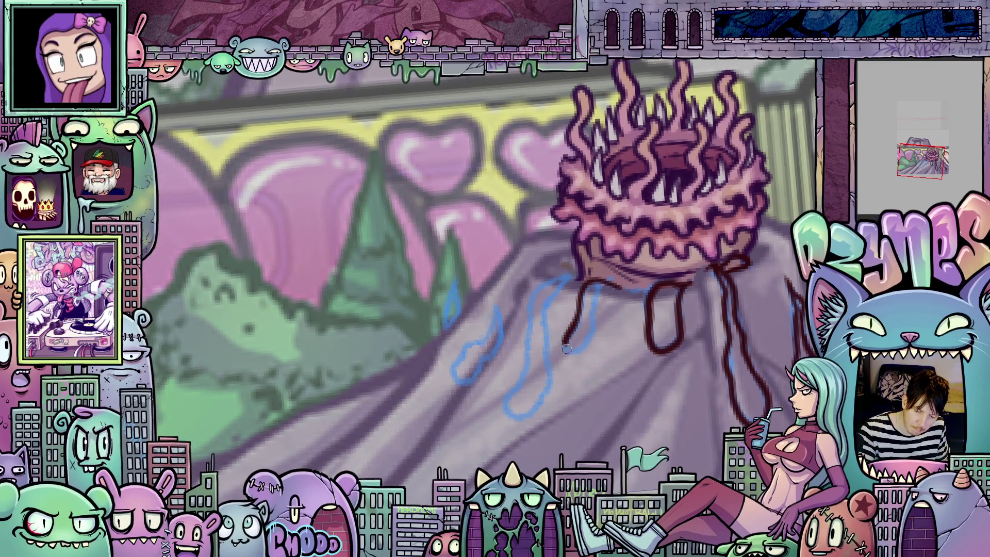
mouse_move(566, 349)
left_mouse_down()
mouse_move(597, 330)
mouse_move(595, 294)
left_mouse_up()
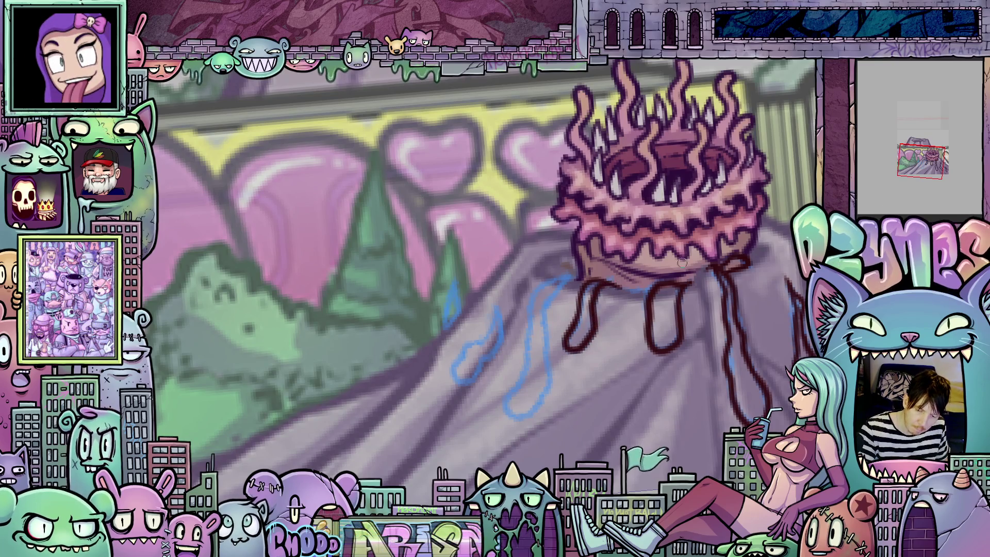
mouse_move(681, 263)
left_mouse_down()
mouse_move(644, 248)
mouse_move(603, 291)
left_mouse_up()
mouse_move(600, 329)
left_mouse_down()
mouse_move(584, 362)
mouse_move(597, 385)
mouse_move(620, 326)
left_mouse_up()
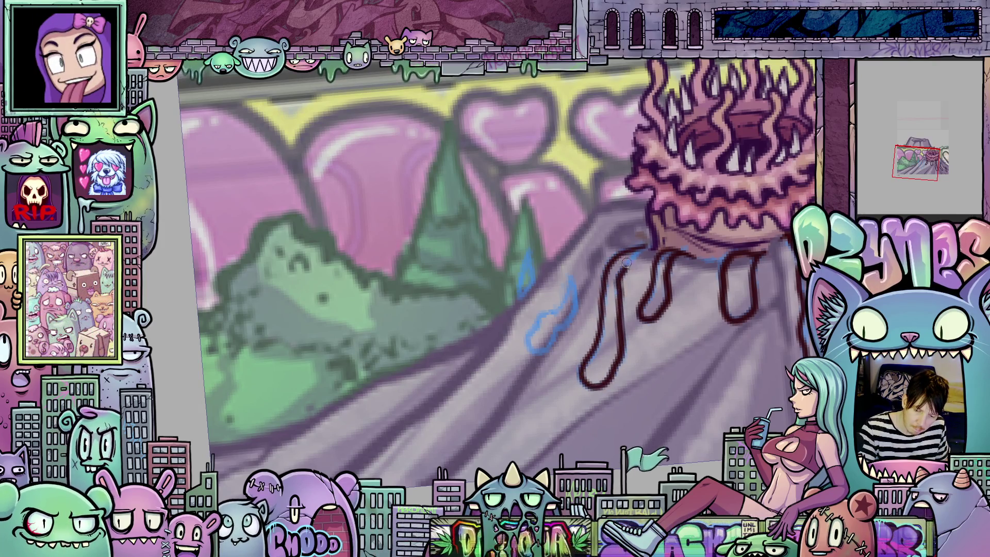
Ink one more drip stroke over the blue mark and recentre on the worm
mouse_move(651, 243)
left_mouse_down()
mouse_move(587, 298)
mouse_move(590, 336)
mouse_move(616, 299)
mouse_move(626, 242)
left_mouse_up()
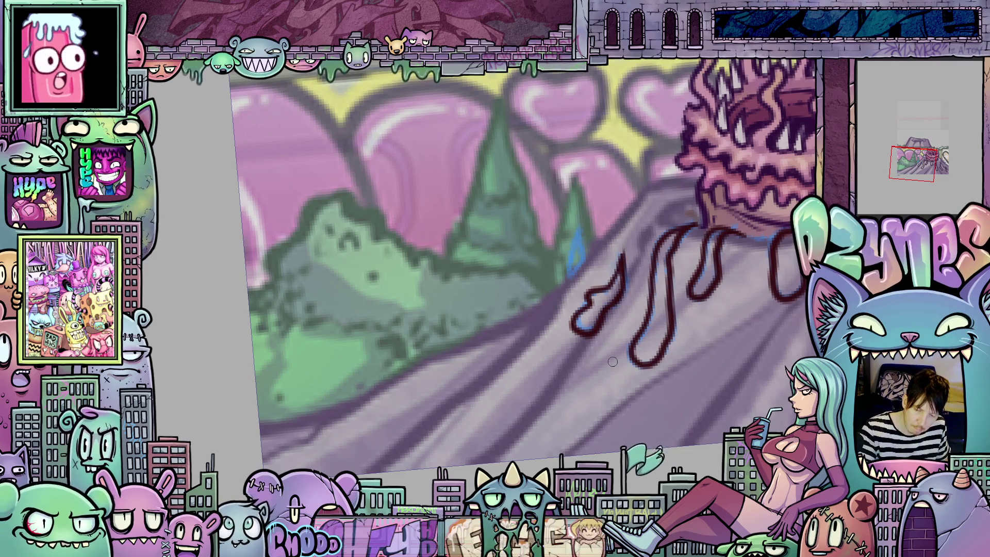
scroll(597, 314, "up", 2)
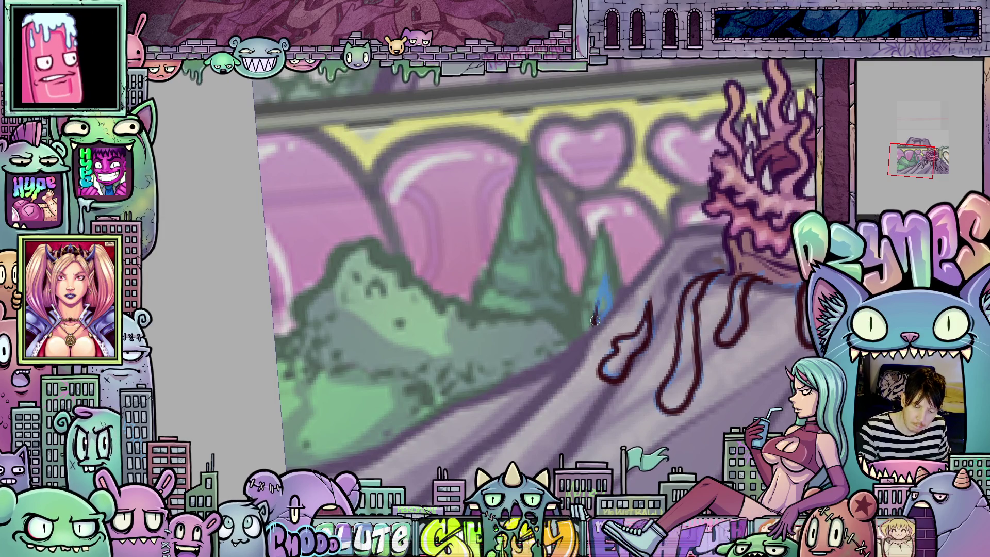
mouse_move(594, 320)
left_mouse_down()
mouse_move(607, 271)
mouse_move(609, 305)
mouse_move(592, 327)
mouse_move(598, 320)
left_mouse_up()
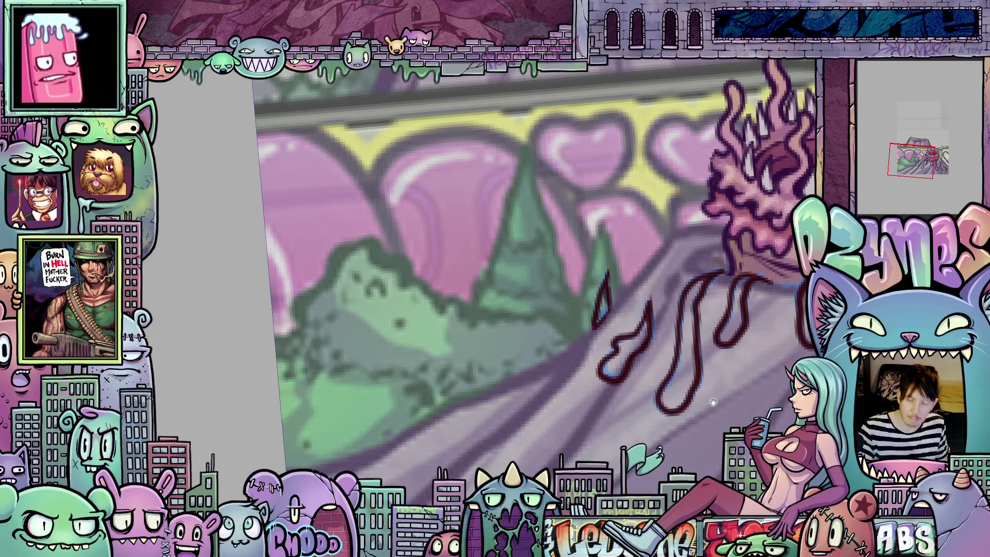
left_click_drag(713, 402, 625, 375)
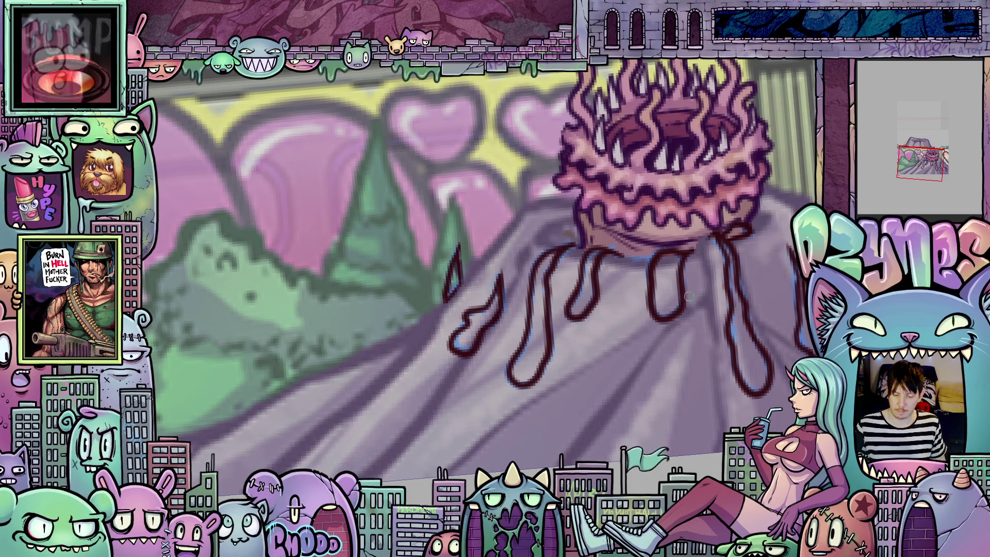
scroll(682, 334, "down", 2)
left_click_drag(682, 334, 615, 360)
scroll(641, 318, "up", 2)
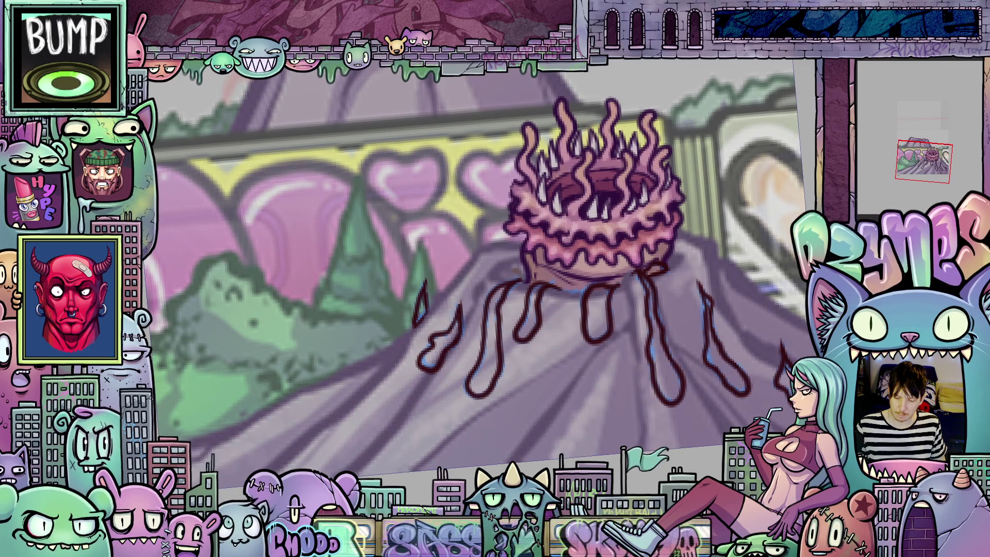
On the next frame, extend the drip under the worm and ink a new looped drip
key("Right")
scroll(719, 345, "up", 2)
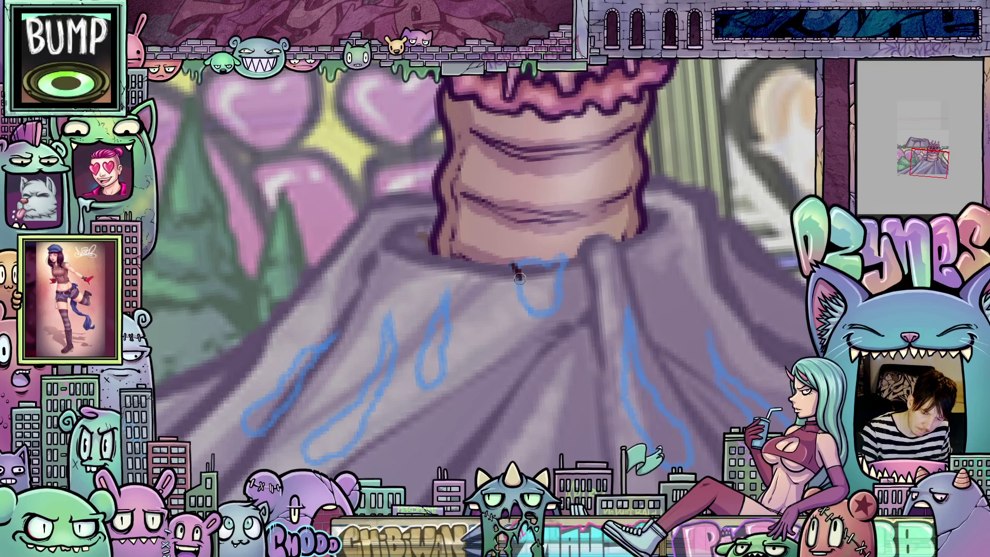
mouse_move(519, 278)
left_mouse_down()
mouse_move(536, 317)
mouse_move(559, 283)
mouse_move(551, 255)
mouse_move(509, 263)
mouse_move(564, 278)
left_mouse_up()
left_click_drag(571, 238, 547, 299)
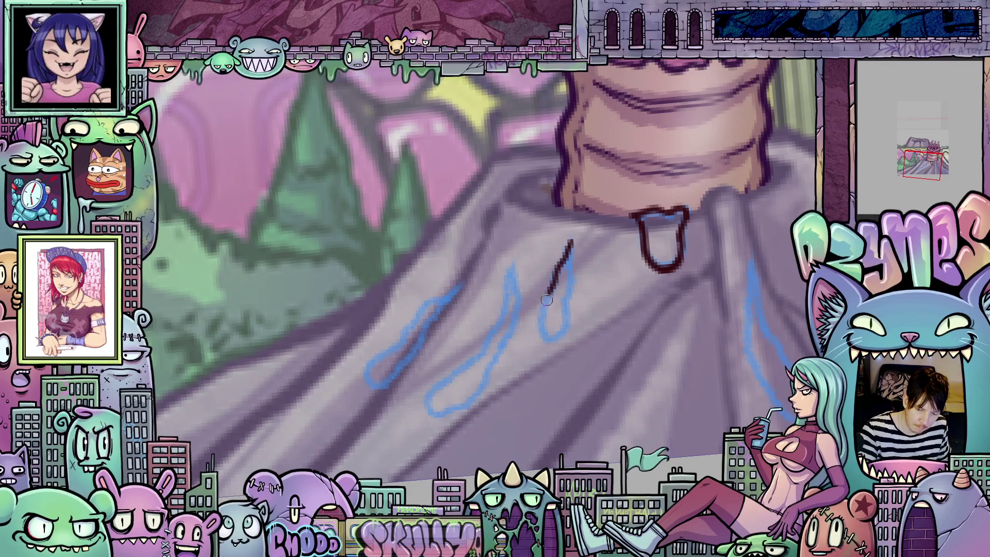
mouse_move(541, 335)
left_mouse_down()
mouse_move(557, 334)
mouse_move(569, 280)
left_mouse_up()
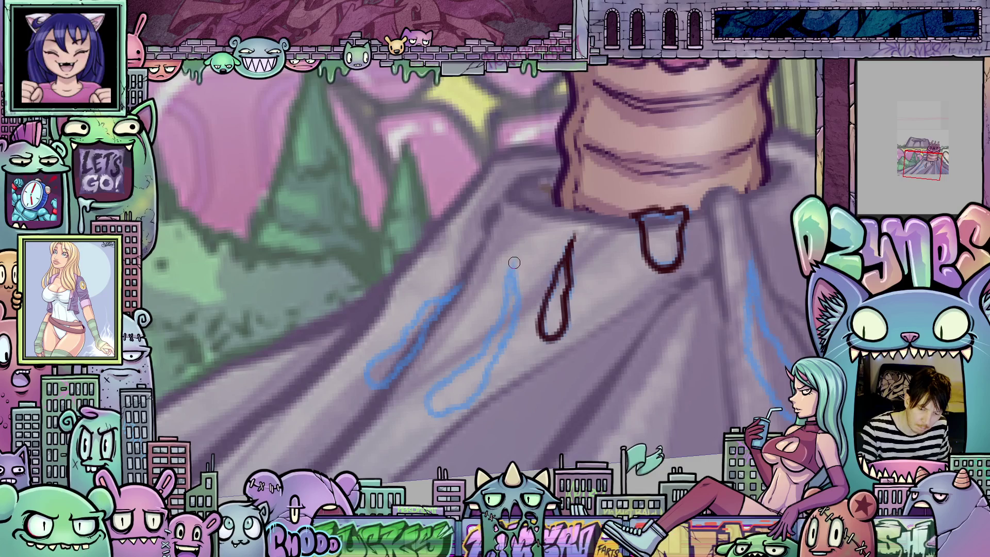
Ink a closed drip running down-left and another along the blue guide line
mouse_move(514, 263)
left_mouse_down()
mouse_move(476, 353)
mouse_move(582, 306)
left_mouse_up()
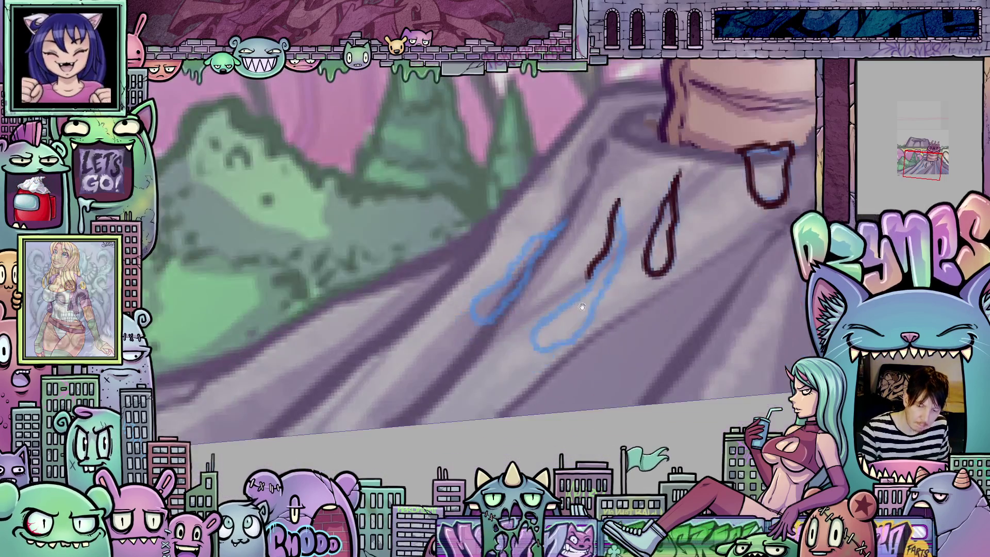
left_click_drag(589, 272, 567, 302)
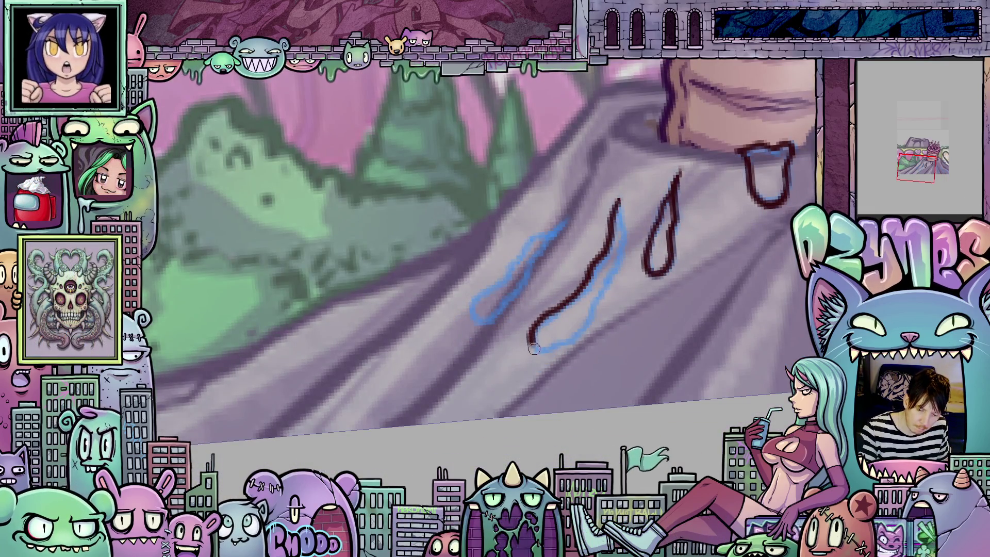
mouse_move(533, 349)
left_mouse_down()
mouse_move(585, 329)
mouse_move(613, 266)
mouse_move(619, 223)
left_mouse_up()
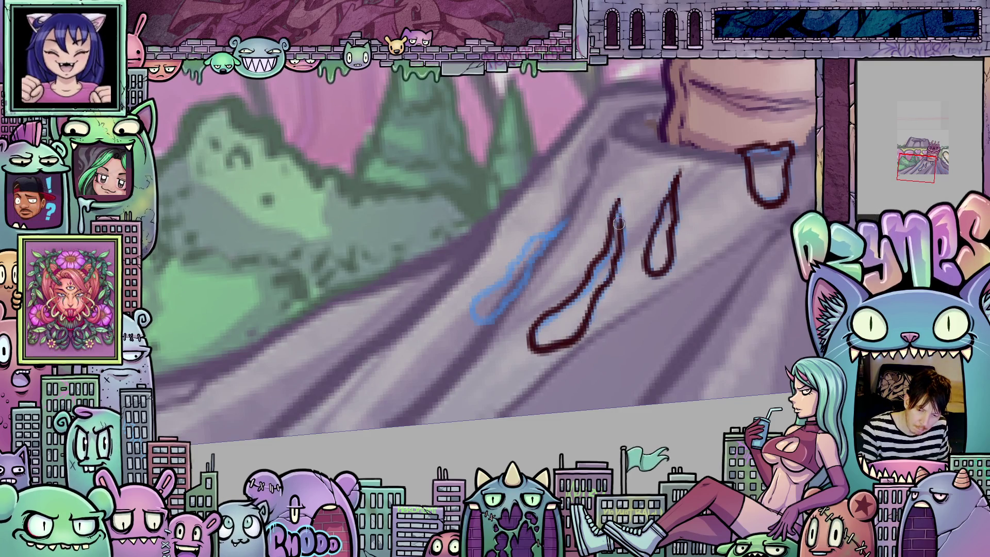
scroll(648, 194, "left", 3)
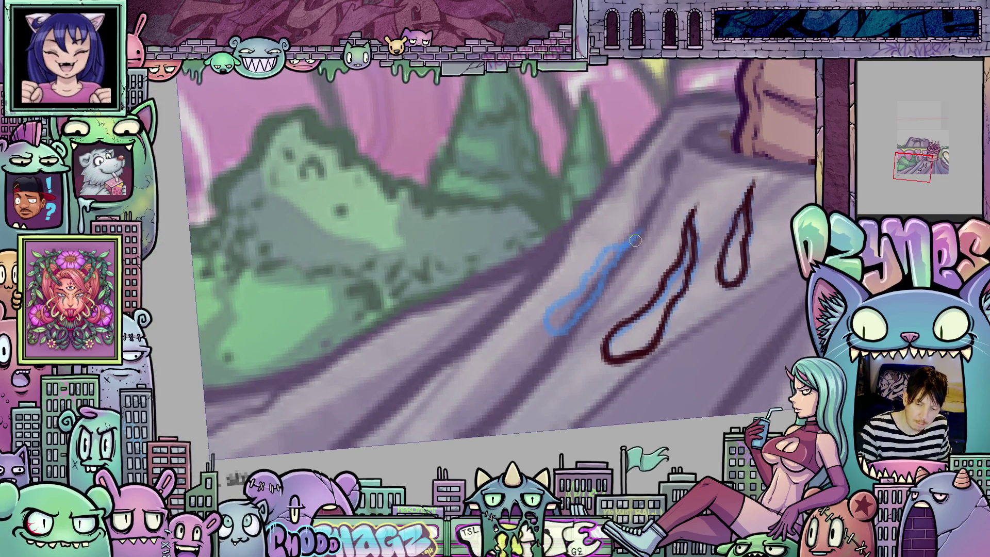
mouse_move(628, 249)
left_mouse_down()
mouse_move(548, 338)
mouse_move(560, 300)
mouse_move(637, 232)
left_mouse_up()
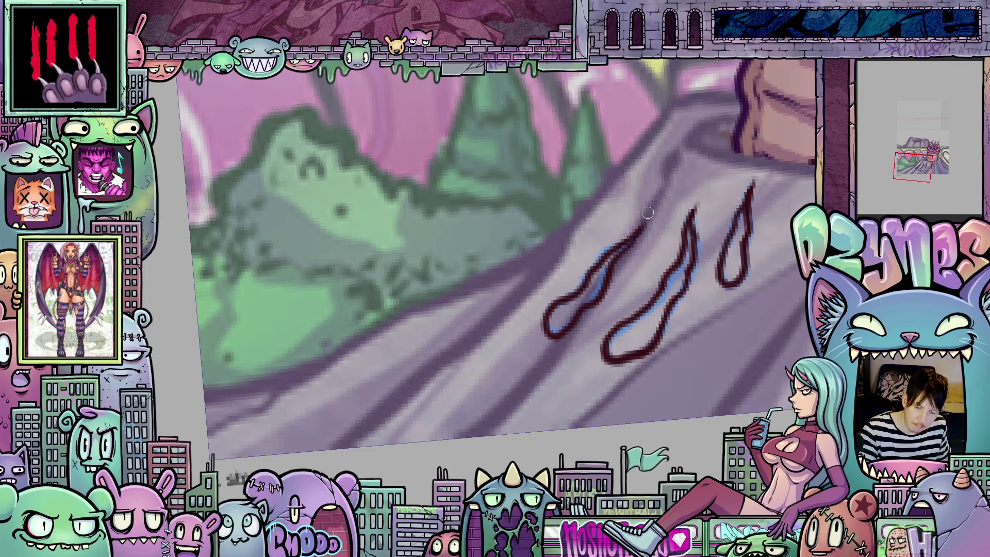
Ink the right-hand drips down the mound, including the small rightmost one, closing any gaps
mouse_move(757, 388)
left_mouse_down()
mouse_move(561, 373)
mouse_move(351, 388)
left_mouse_up()
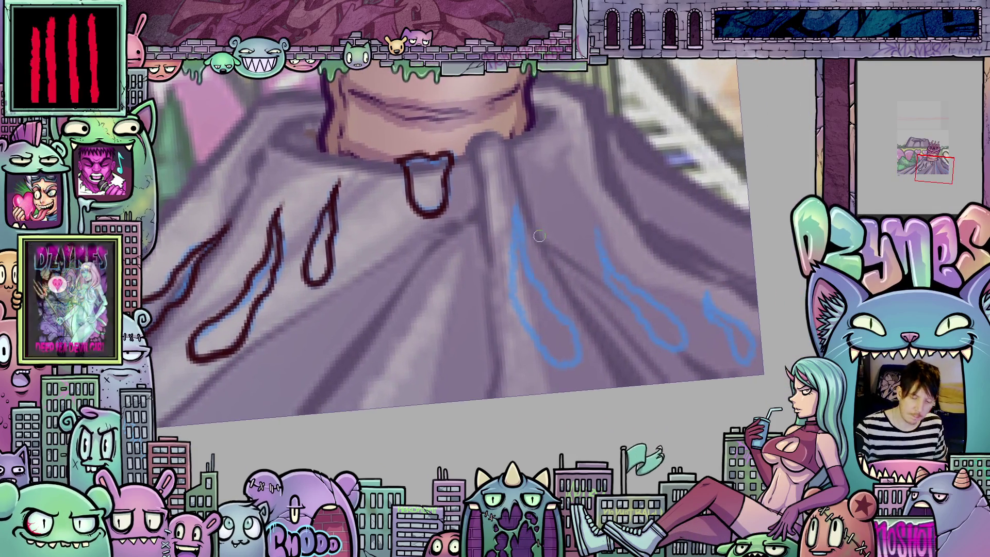
mouse_move(515, 205)
left_mouse_down()
mouse_move(514, 307)
mouse_move(557, 365)
mouse_move(577, 355)
mouse_move(563, 320)
left_mouse_up()
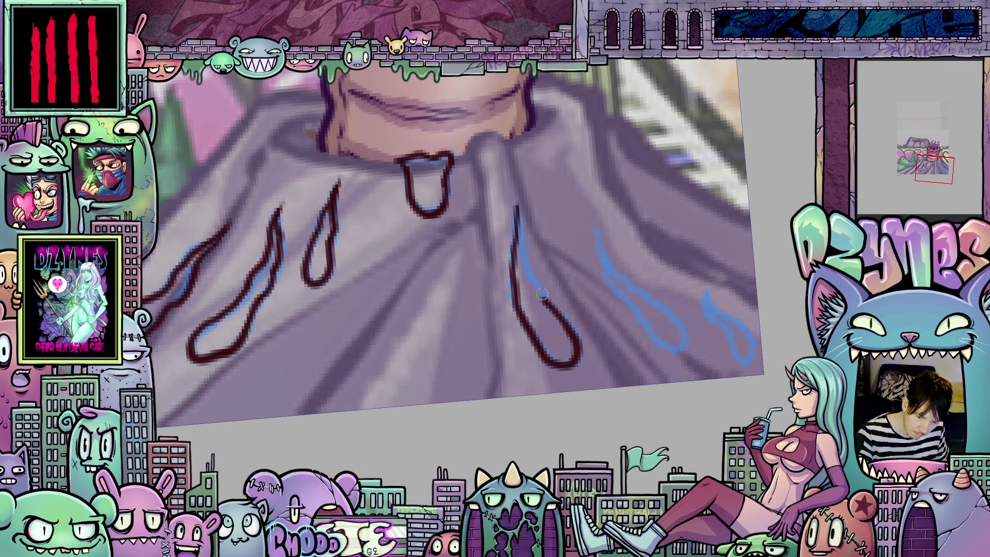
left_click_drag(526, 272, 519, 223)
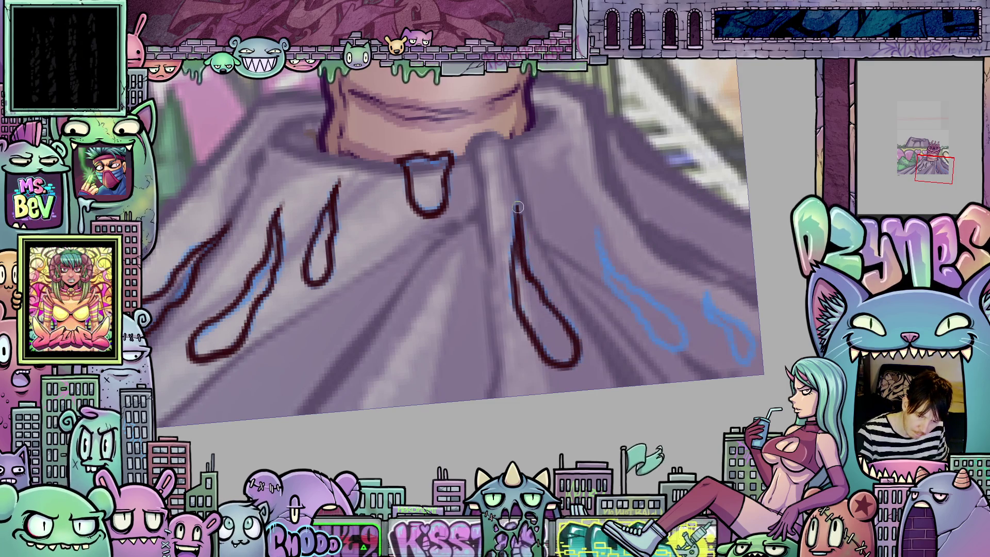
left_click_drag(661, 351, 597, 351)
mouse_move(532, 235)
left_mouse_down()
mouse_move(545, 289)
mouse_move(606, 355)
mouse_move(619, 342)
left_mouse_up()
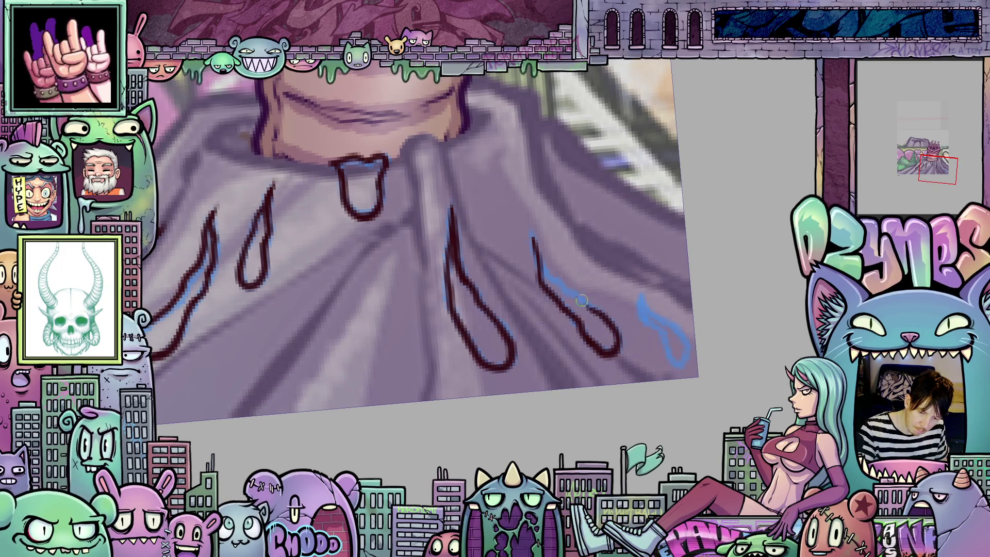
left_click_drag(581, 300, 557, 278)
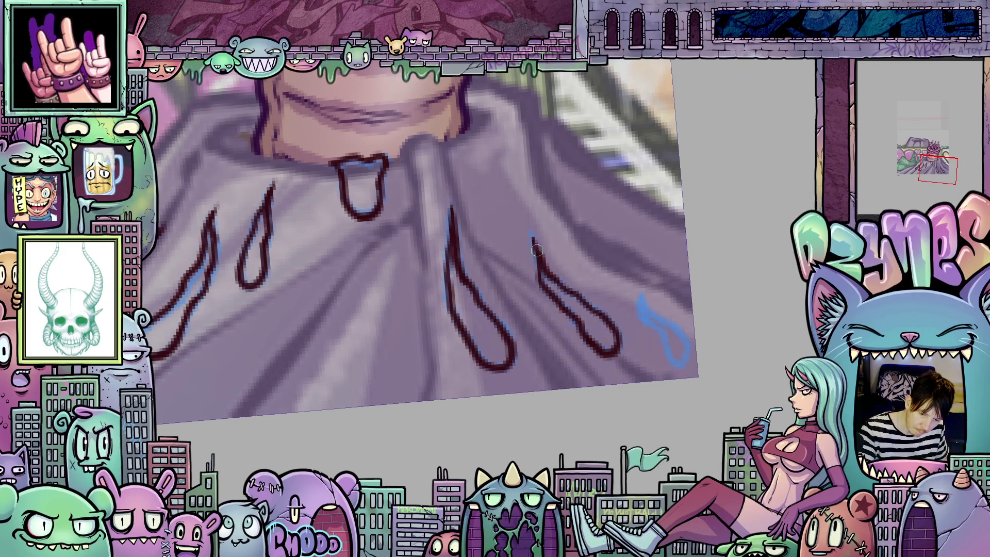
mouse_move(646, 295)
left_mouse_down()
mouse_move(604, 288)
mouse_move(629, 352)
mouse_move(645, 351)
mouse_move(599, 281)
mouse_move(643, 308)
mouse_move(680, 410)
mouse_move(589, 387)
left_mouse_up()
scroll(680, 410, "down", 5)
scroll(590, 387, "up", 4)
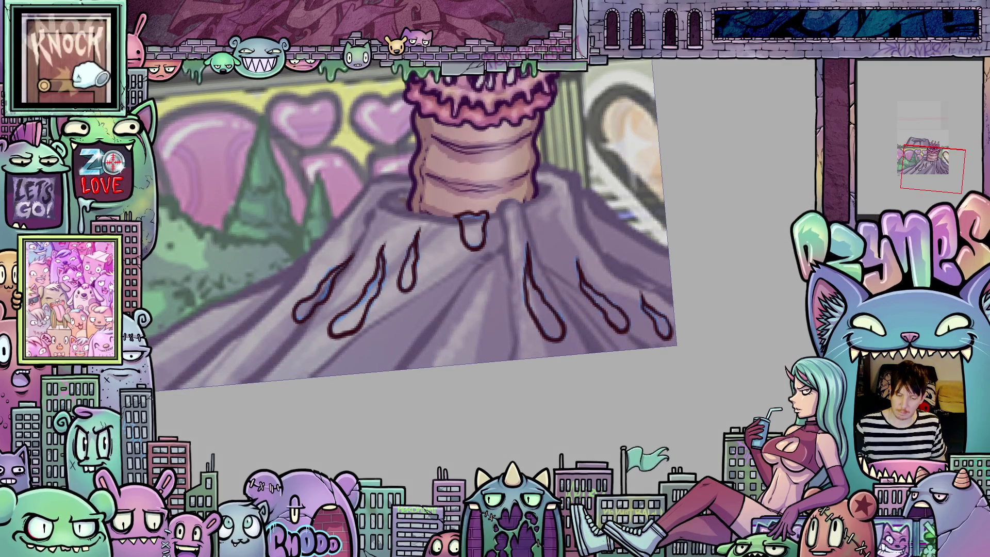
Ink the U-shaped drip below the worm and a hooked drip with short strokes on the left slope
scroll(502, 264, "up", 3)
scroll(502, 263, "up", 2)
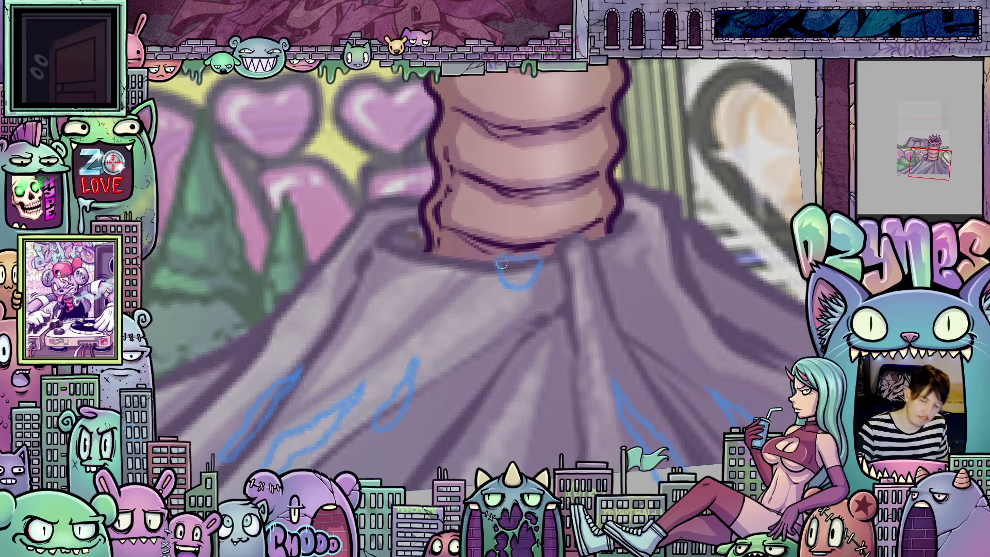
mouse_move(496, 260)
left_mouse_down()
mouse_move(505, 284)
mouse_move(523, 291)
mouse_move(540, 264)
mouse_move(492, 261)
left_mouse_up()
left_click_drag(535, 317, 591, 311)
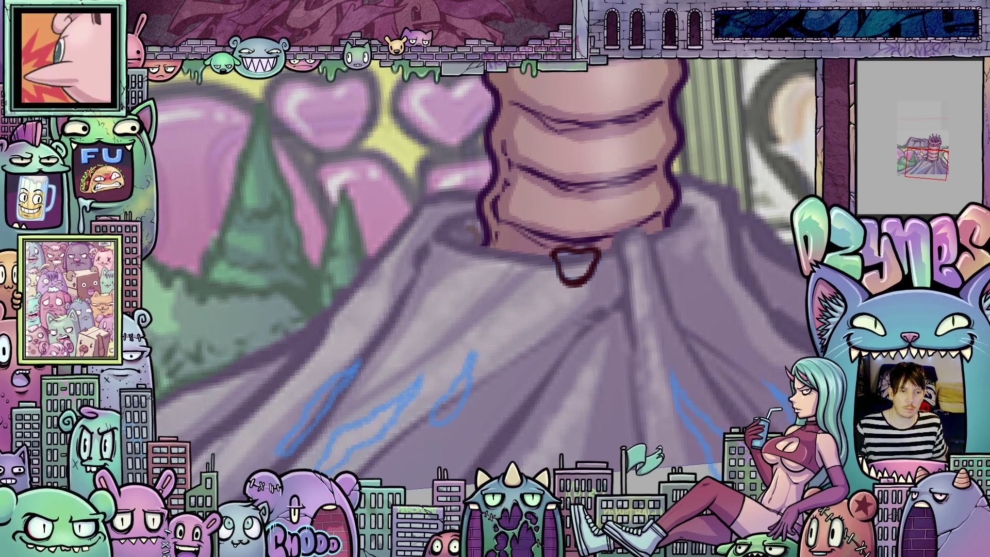
left_click_drag(653, 357, 748, 292)
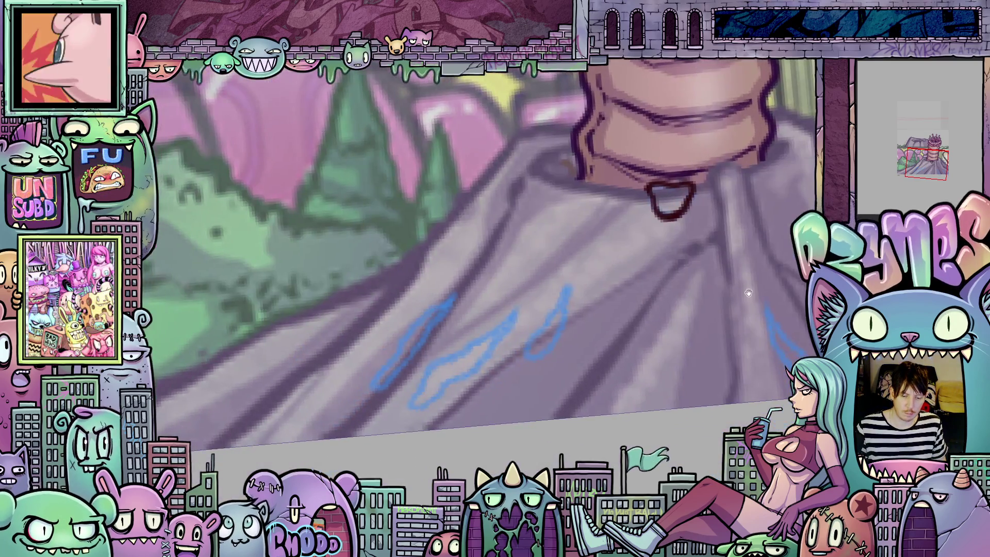
mouse_move(560, 300)
left_mouse_down()
mouse_move(525, 357)
mouse_move(559, 326)
left_mouse_up()
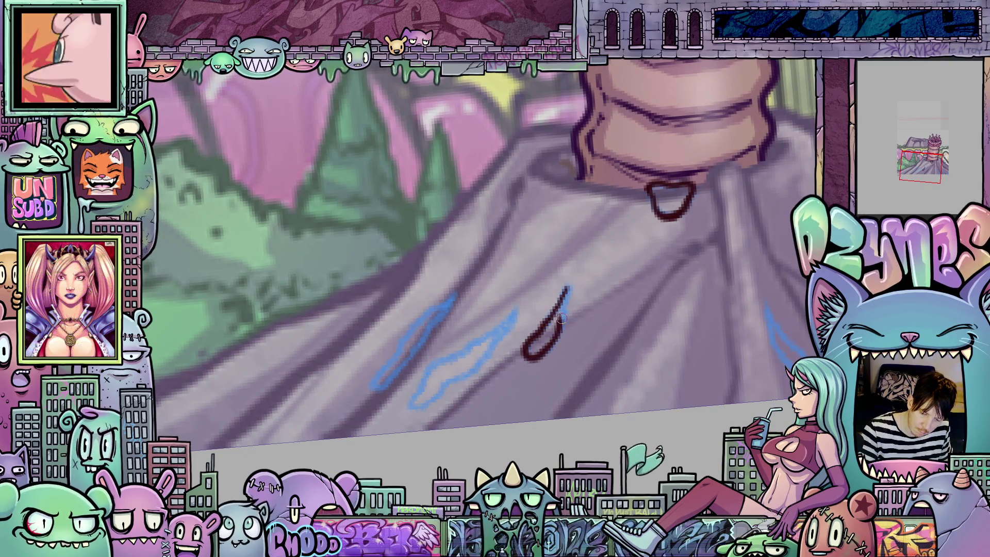
left_click_drag(570, 278, 687, 240)
mouse_move(624, 289)
left_mouse_down()
mouse_move(631, 274)
mouse_move(580, 320)
mouse_move(539, 336)
mouse_move(531, 375)
mouse_move(558, 344)
mouse_move(585, 336)
mouse_move(637, 270)
left_mouse_up()
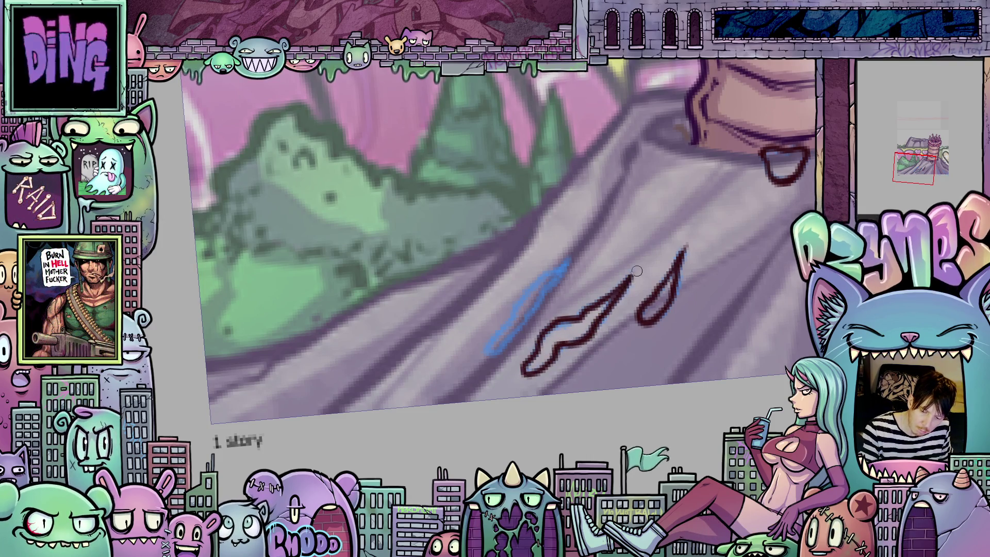
Ink the remaining drips, a looped one, and the right-side drips over their blue guides
left_click_drag(567, 363, 662, 360)
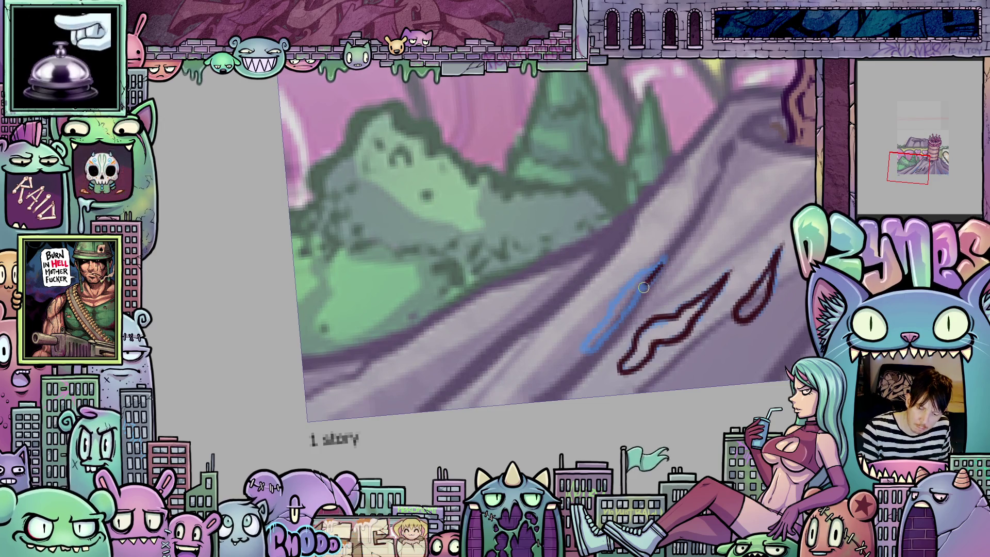
mouse_move(633, 309)
left_mouse_down()
mouse_move(609, 340)
mouse_move(595, 328)
mouse_move(614, 308)
left_mouse_up()
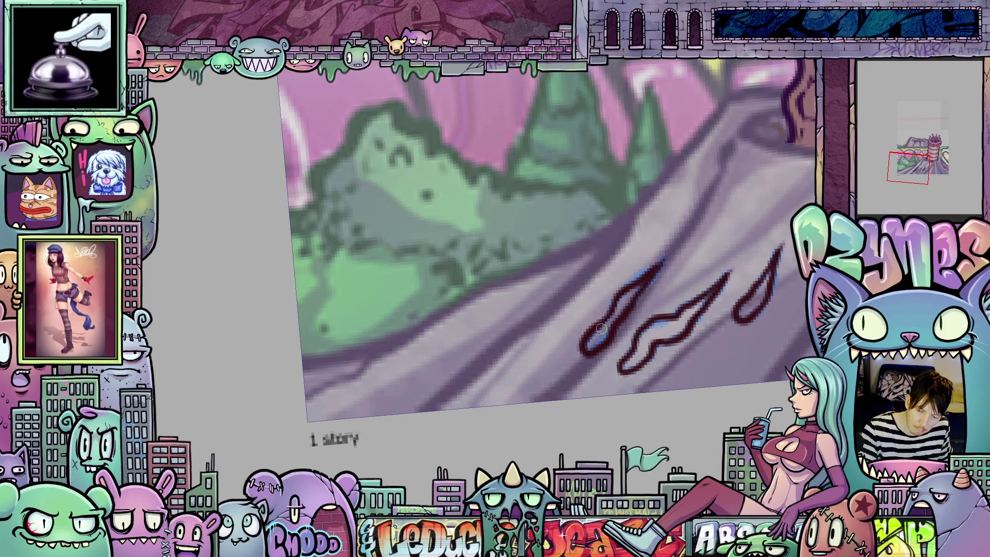
left_click_drag(592, 348, 568, 399)
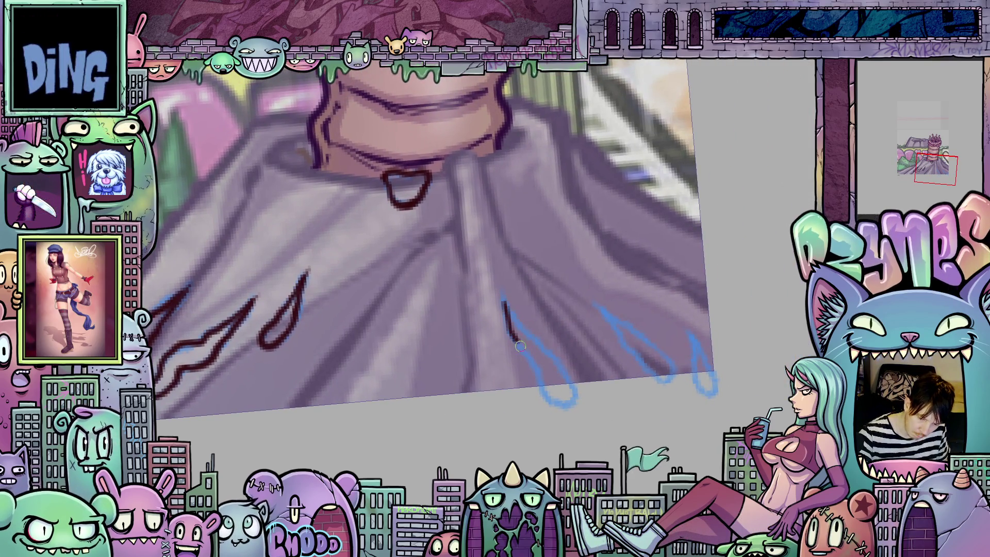
mouse_move(519, 345)
left_mouse_down()
mouse_move(538, 384)
mouse_move(572, 410)
mouse_move(565, 375)
mouse_move(513, 318)
left_mouse_up()
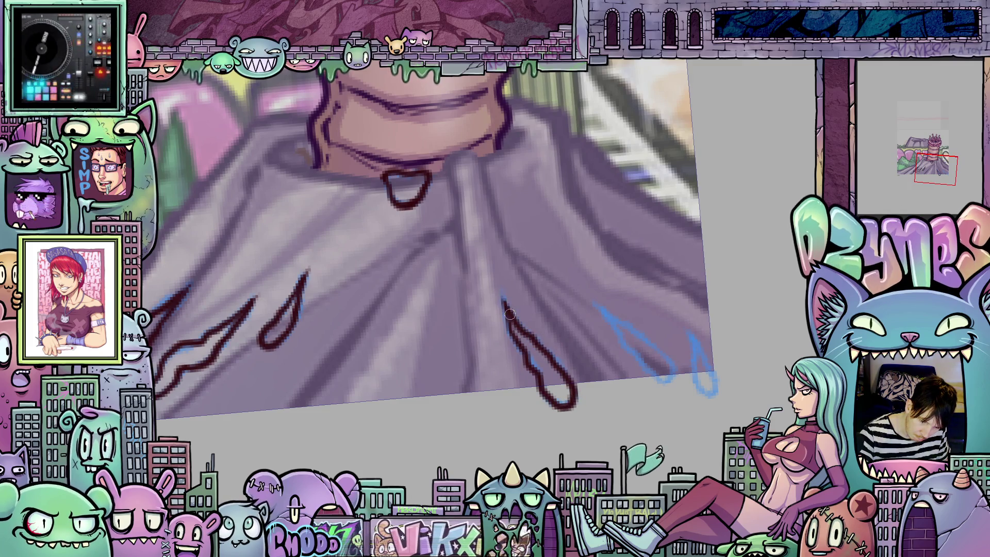
left_click_drag(636, 403, 564, 412)
mouse_move(521, 314)
left_mouse_down()
mouse_move(593, 398)
mouse_move(559, 340)
left_mouse_up()
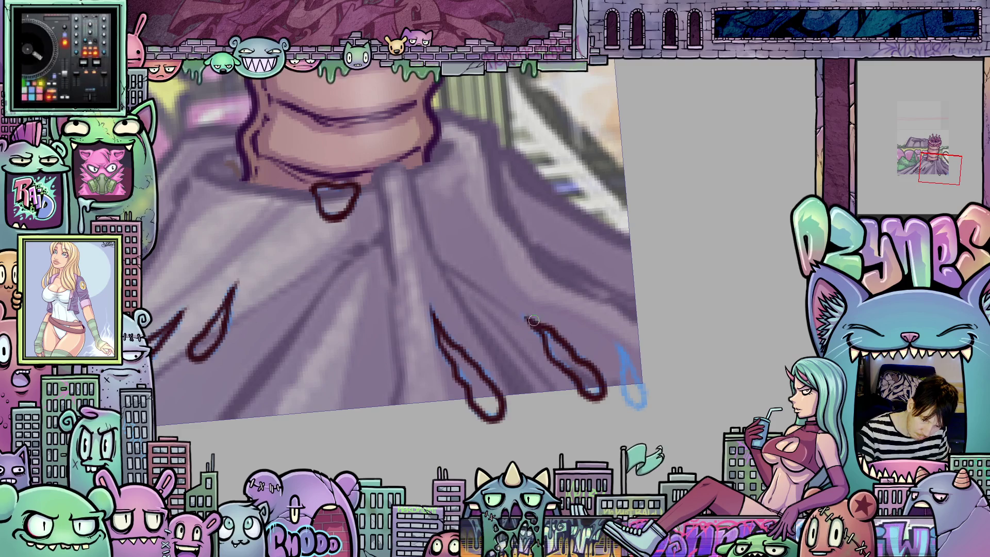
mouse_move(635, 399)
left_mouse_down()
mouse_move(616, 343)
mouse_move(634, 371)
left_mouse_up()
left_click_drag(639, 412, 772, 354)
On the next frame, ink three dark-red teardrop drips and short strokes along the mound's base
key("Right")
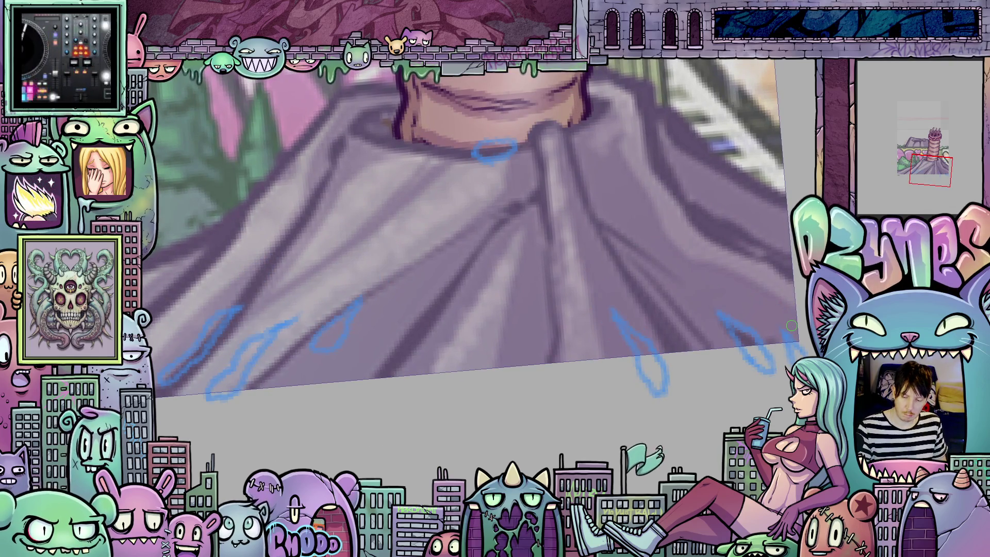
left_click_drag(720, 408, 706, 420)
mouse_move(598, 323)
left_mouse_down()
mouse_move(637, 394)
mouse_move(627, 350)
mouse_move(608, 334)
left_mouse_up()
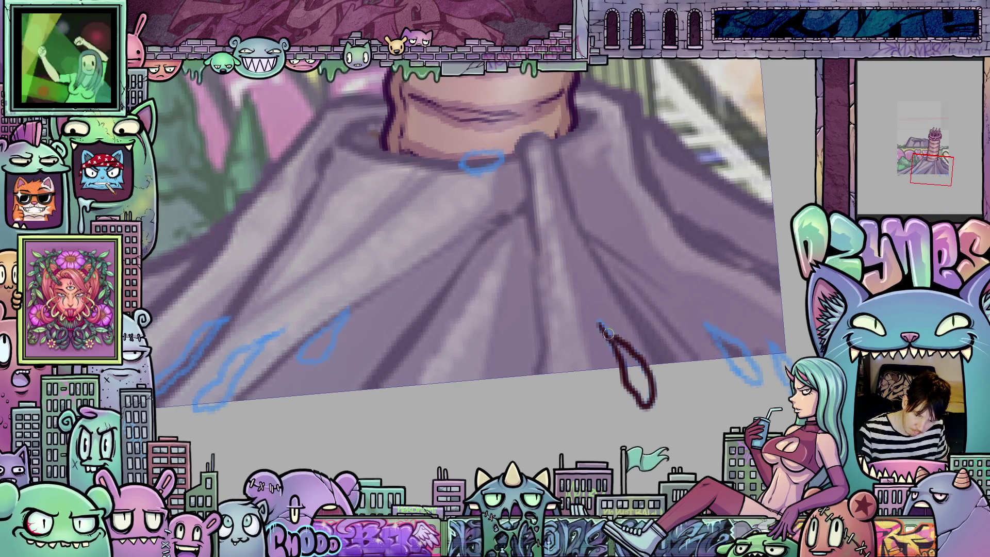
mouse_move(711, 383)
left_mouse_down()
mouse_move(659, 344)
mouse_move(675, 382)
mouse_move(691, 363)
mouse_move(642, 332)
left_mouse_up()
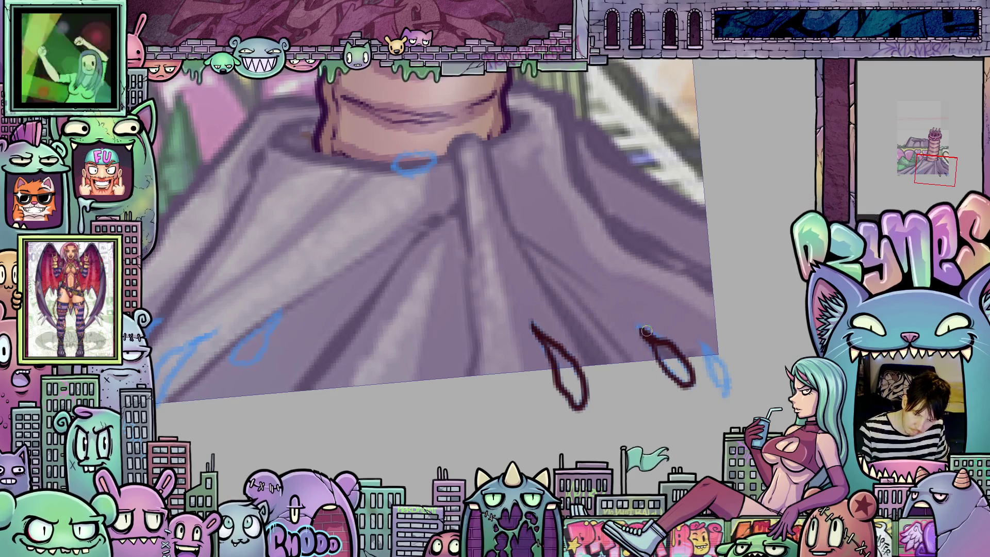
mouse_move(705, 351)
left_mouse_down()
mouse_move(718, 384)
mouse_move(714, 353)
left_mouse_up()
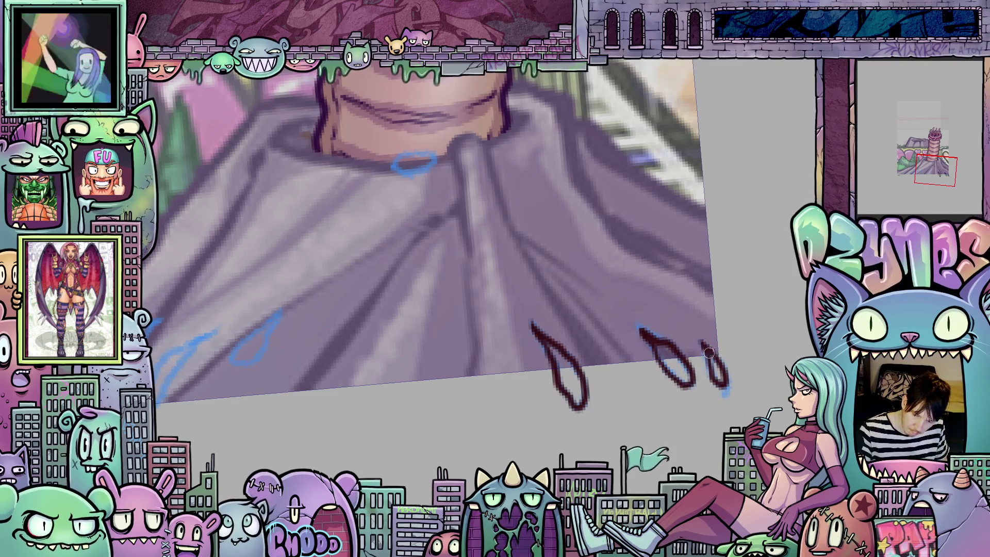
mouse_move(650, 427)
left_mouse_down()
mouse_move(686, 371)
mouse_move(686, 458)
left_mouse_up()
mouse_move(579, 289)
left_mouse_down()
mouse_move(567, 300)
mouse_move(594, 307)
mouse_move(565, 302)
mouse_move(736, 260)
left_mouse_up()
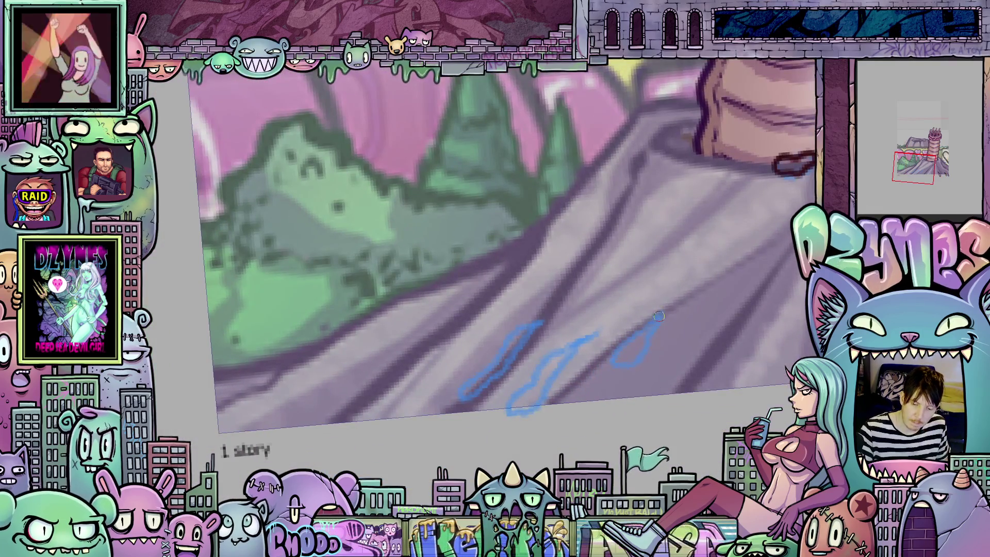
mouse_move(661, 312)
left_mouse_down()
mouse_move(617, 348)
mouse_move(650, 325)
mouse_move(570, 354)
mouse_move(516, 416)
mouse_move(512, 397)
mouse_move(574, 343)
mouse_move(631, 328)
mouse_move(581, 372)
mouse_move(598, 336)
left_mouse_up()
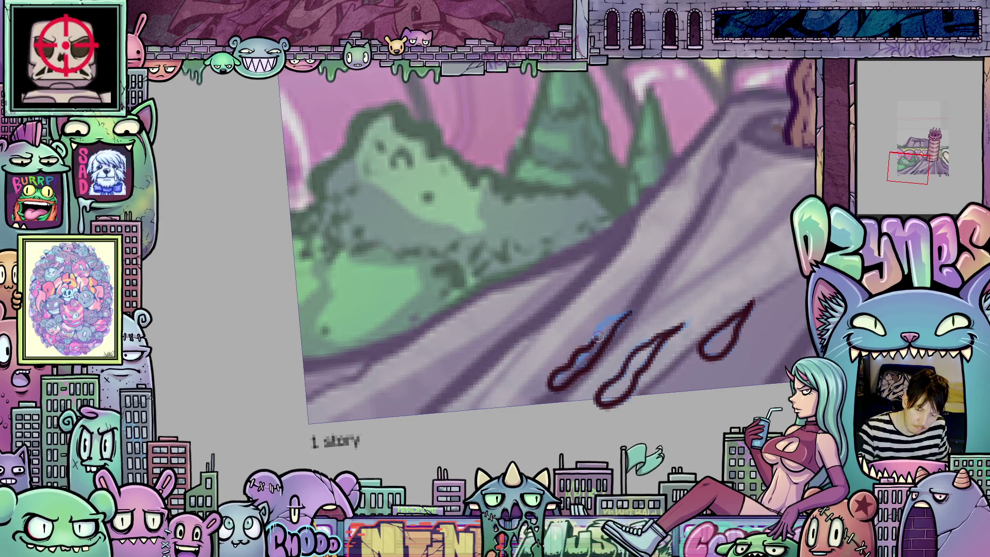
mouse_move(797, 418)
left_mouse_down()
mouse_move(609, 382)
mouse_move(612, 365)
left_mouse_up()
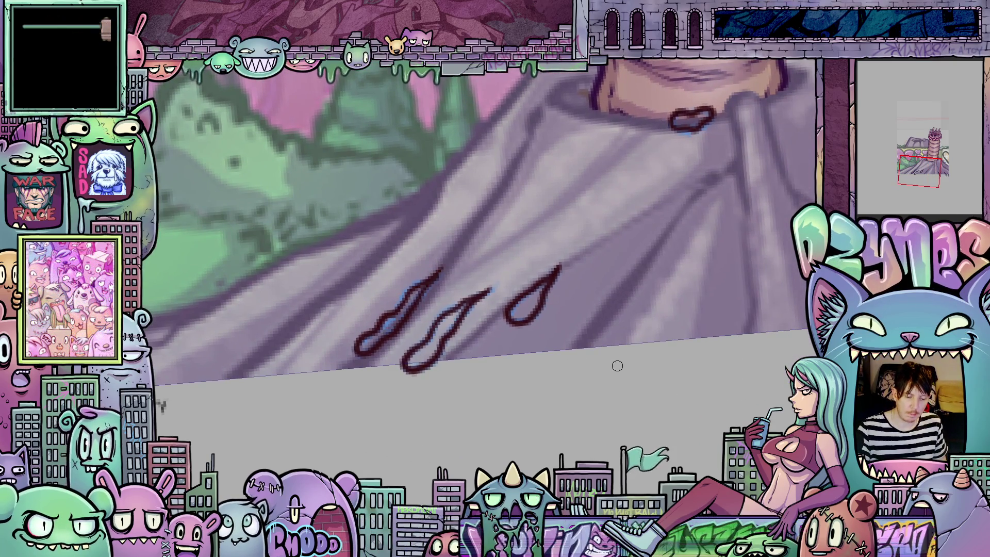
On the next frame, ink the left drip and the looped middle drip in dark red
key("Delete")
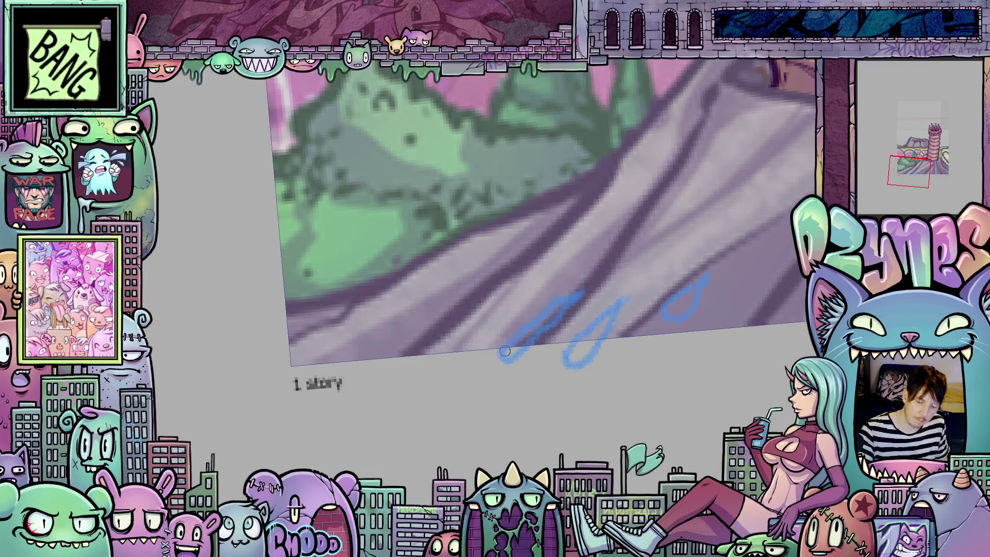
mouse_move(496, 356)
left_mouse_down()
mouse_move(510, 361)
mouse_move(573, 302)
left_mouse_up()
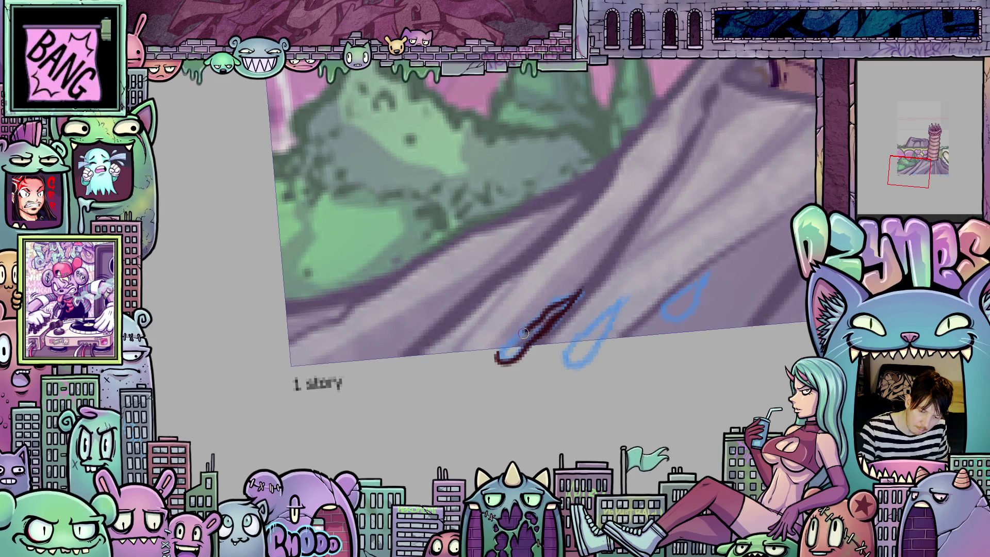
mouse_move(569, 343)
left_mouse_down()
mouse_move(571, 366)
mouse_move(629, 294)
left_mouse_up()
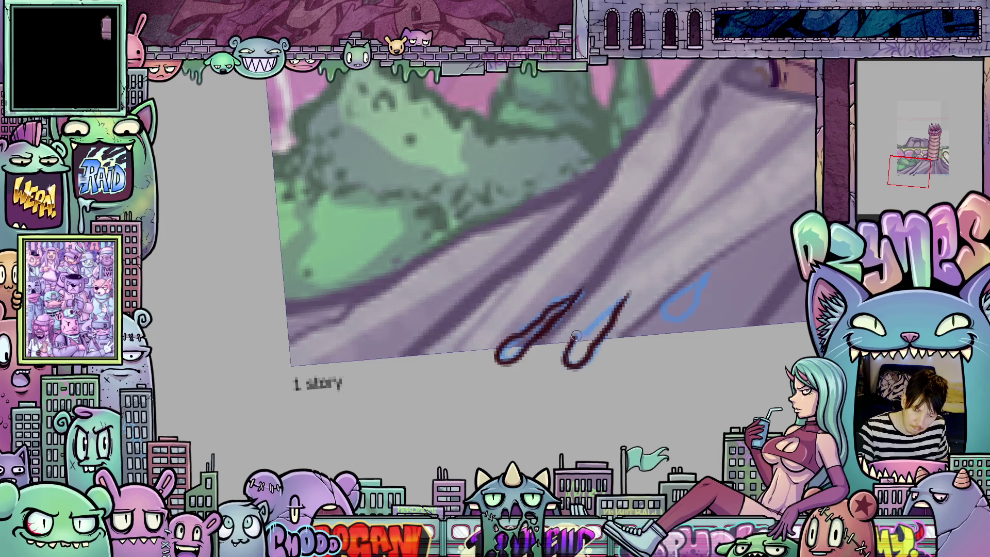
left_click_drag(714, 344, 646, 378)
mouse_move(620, 323)
left_mouse_down()
mouse_move(596, 345)
mouse_move(598, 357)
mouse_move(624, 343)
mouse_move(617, 352)
mouse_move(631, 321)
left_mouse_up()
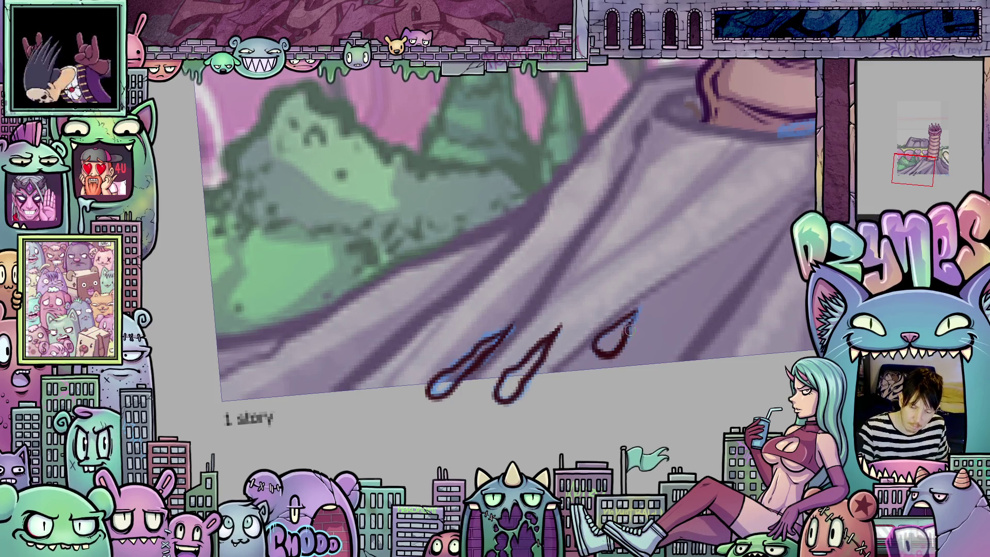
mouse_move(740, 355)
left_mouse_down()
mouse_move(546, 355)
mouse_move(531, 330)
mouse_move(543, 308)
mouse_move(536, 317)
mouse_move(561, 319)
left_mouse_up()
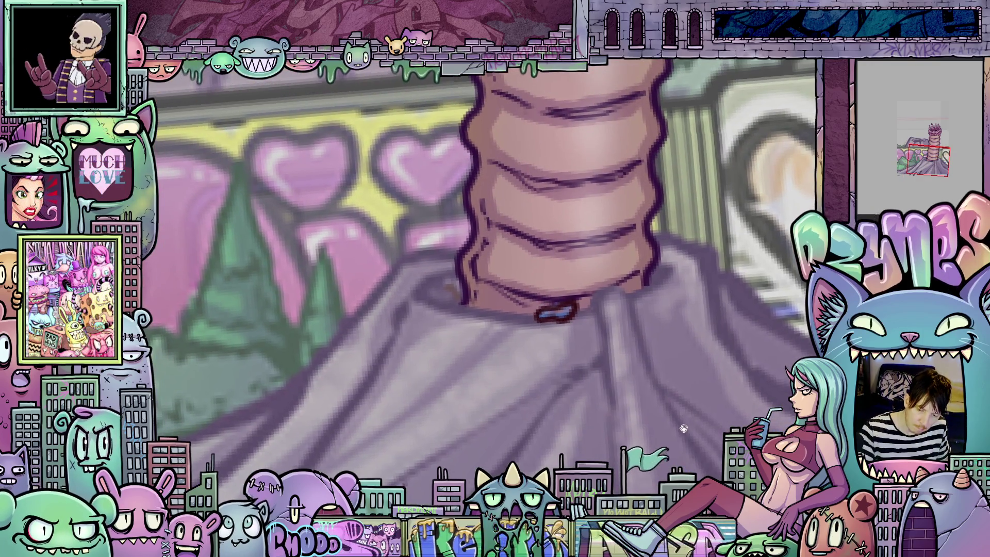
Ink the right-side base drips, including the rightmost drip outline
left_click_drag(717, 467, 588, 348)
mouse_move(577, 400)
left_mouse_down()
mouse_move(598, 448)
mouse_move(579, 403)
left_mouse_up()
left_click_drag(691, 400, 598, 387)
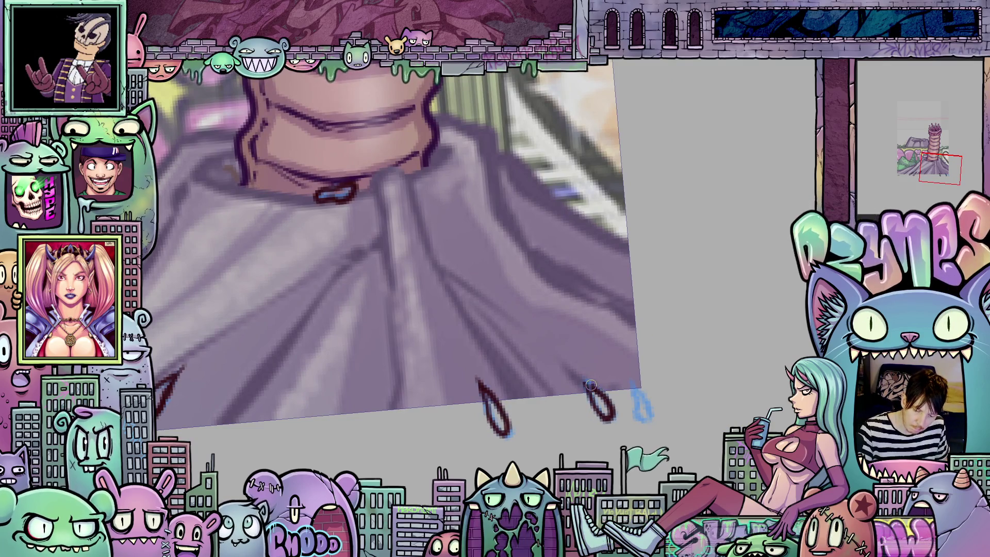
left_click_drag(579, 372, 588, 387)
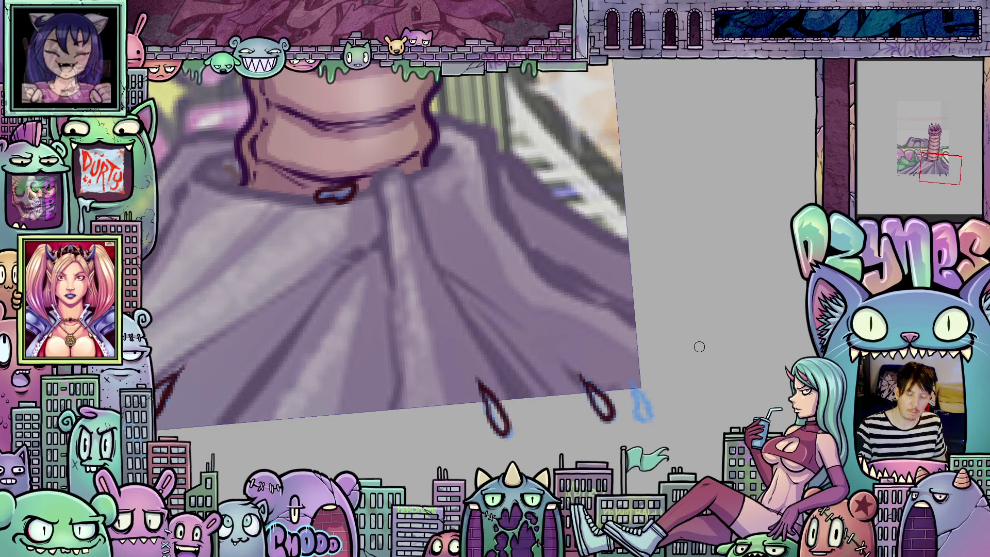
scroll(699, 346, "down", 3)
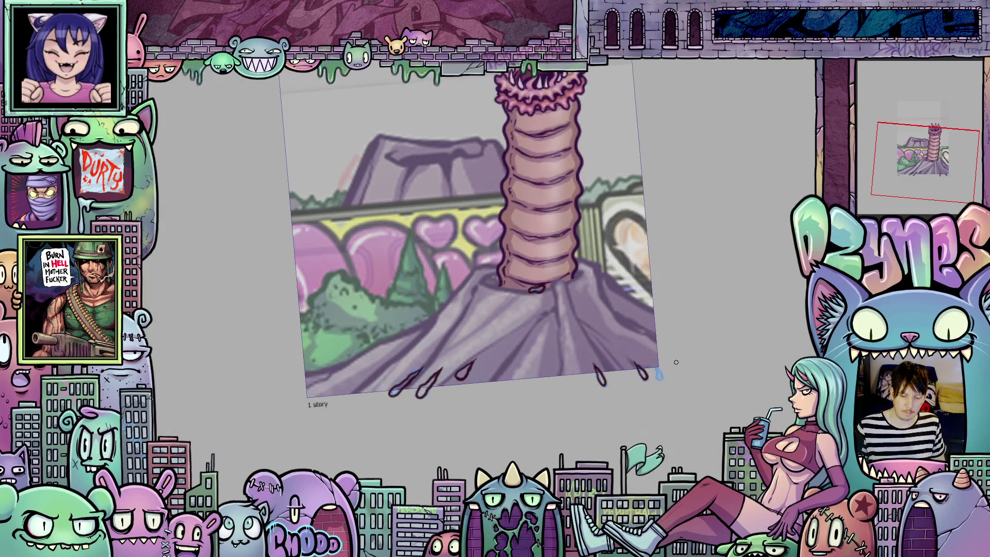
scroll(676, 362, "up", 3)
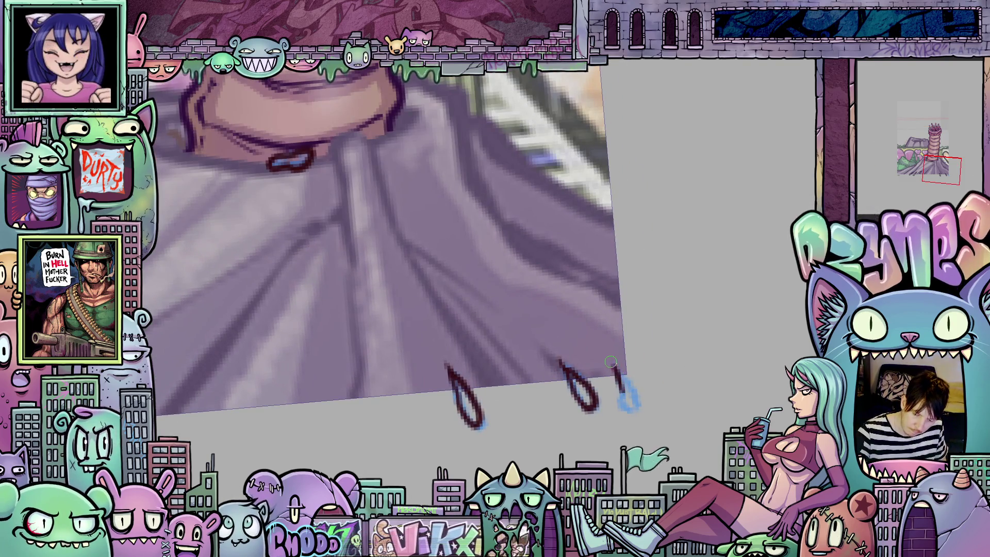
mouse_move(614, 369)
left_mouse_down()
mouse_move(626, 400)
mouse_move(634, 384)
left_mouse_up()
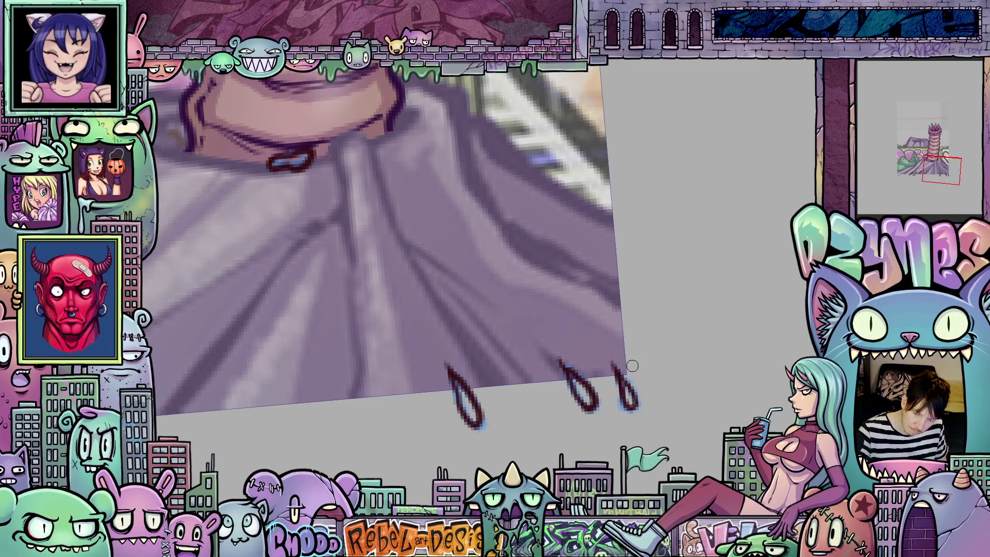
scroll(632, 366, "down", 5)
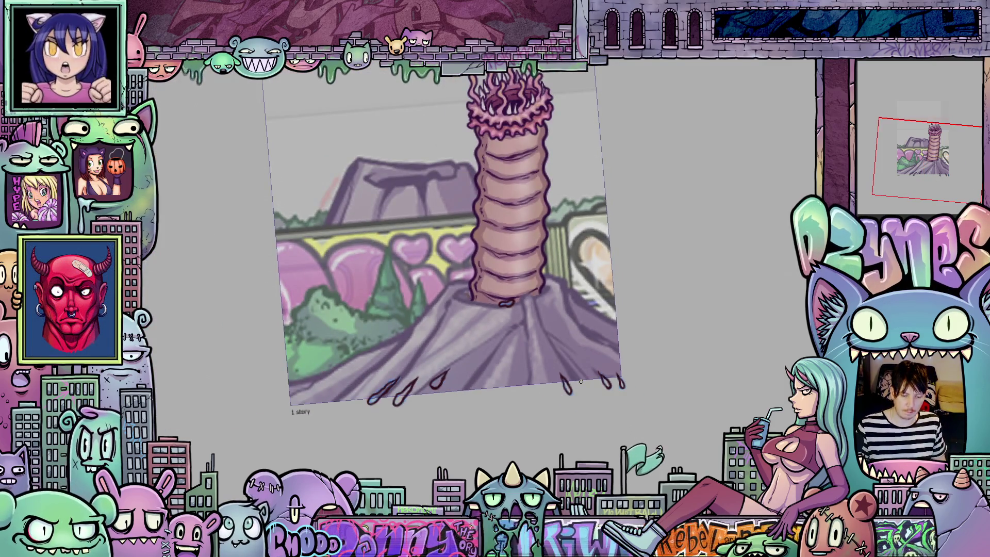
On the following frame, trace the right and middle of three drip sketches to their tips
key("ctrl+z")
scroll(470, 412, "up", 5)
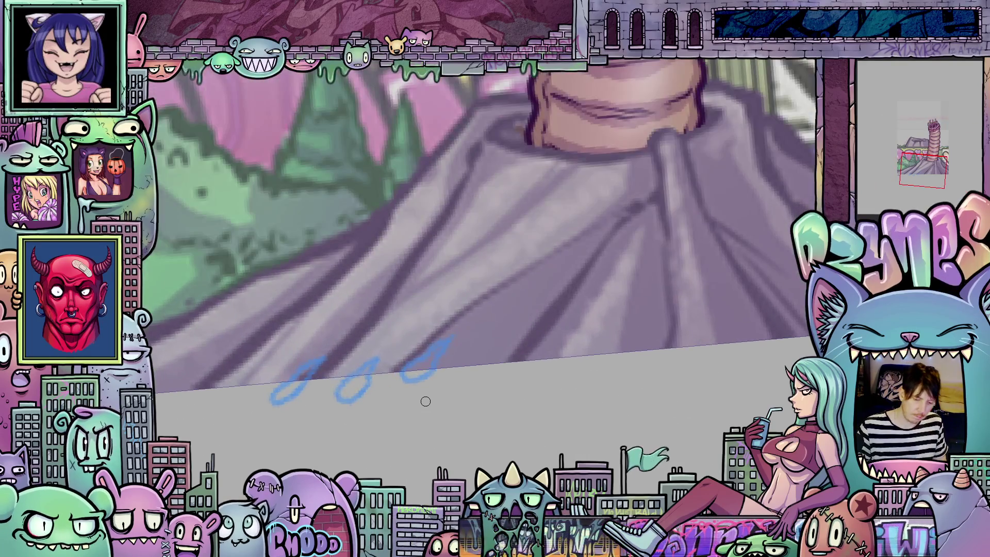
left_click_drag(402, 380, 414, 363)
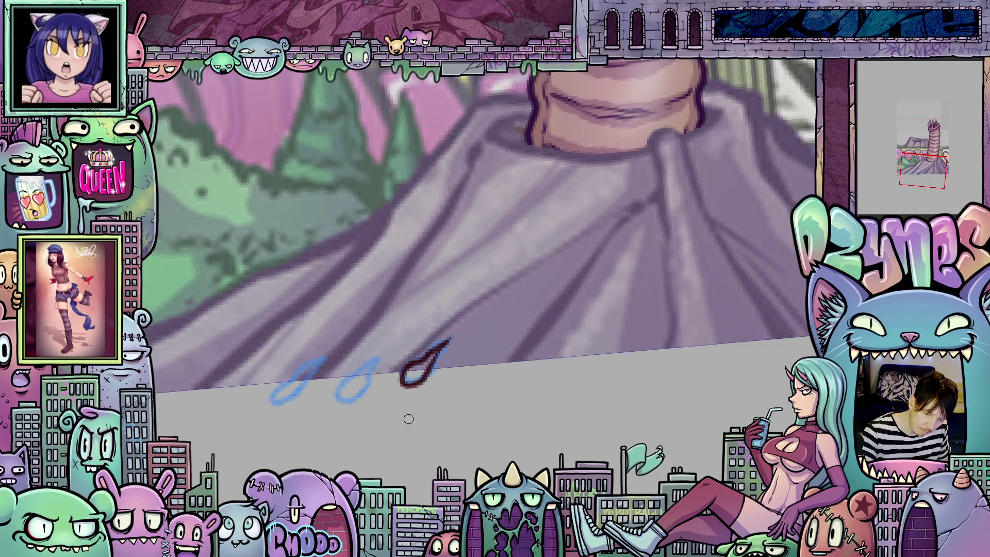
left_click_drag(377, 363, 336, 396)
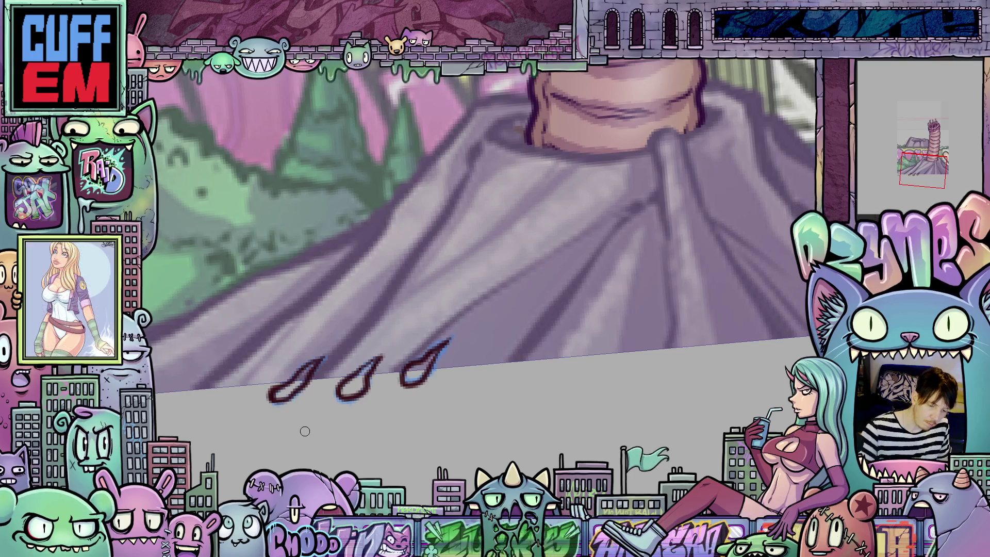
scroll(587, 325, "down", 3)
scroll(587, 324, "down", 3)
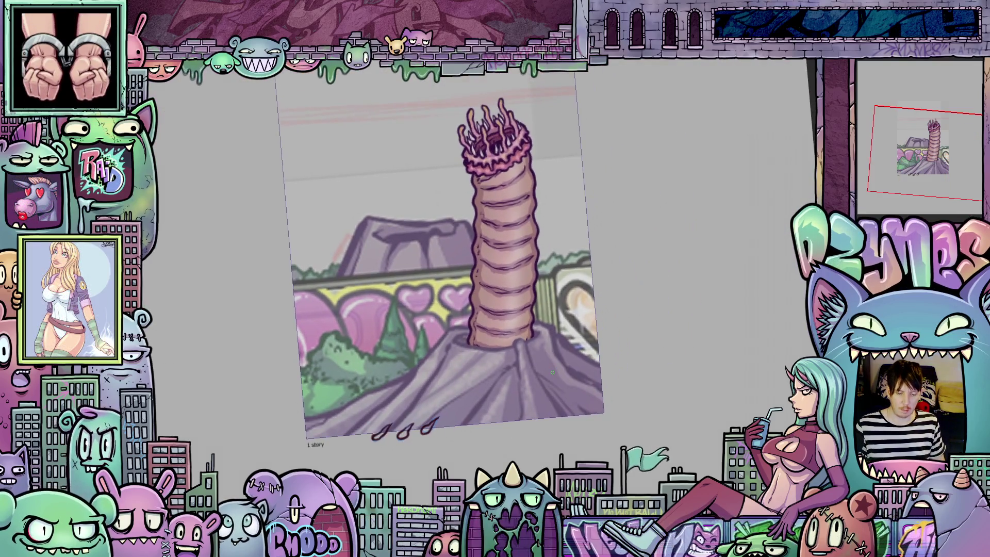
Play back the animation, then return to the empty-crater frame before the worm emerges
key("space")
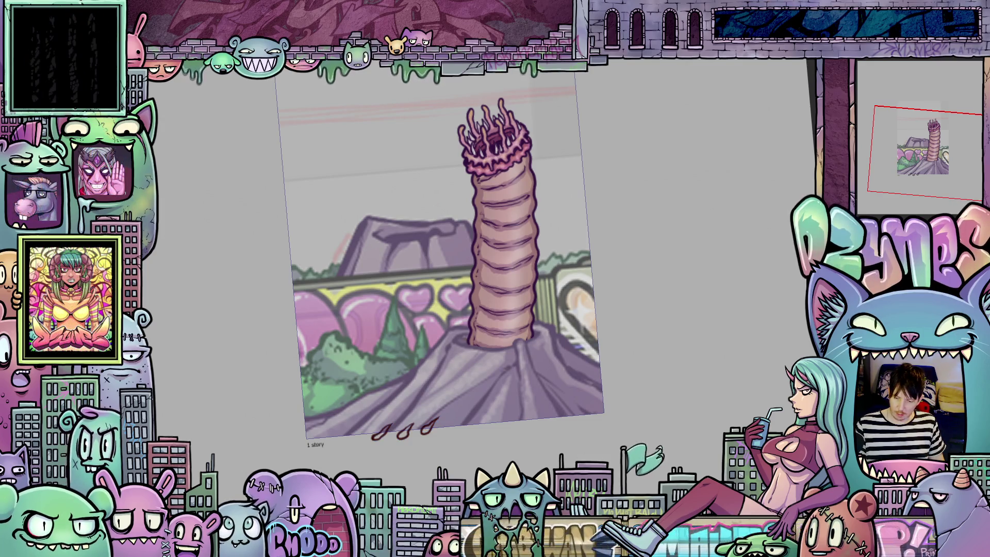
key("ctrl+z")
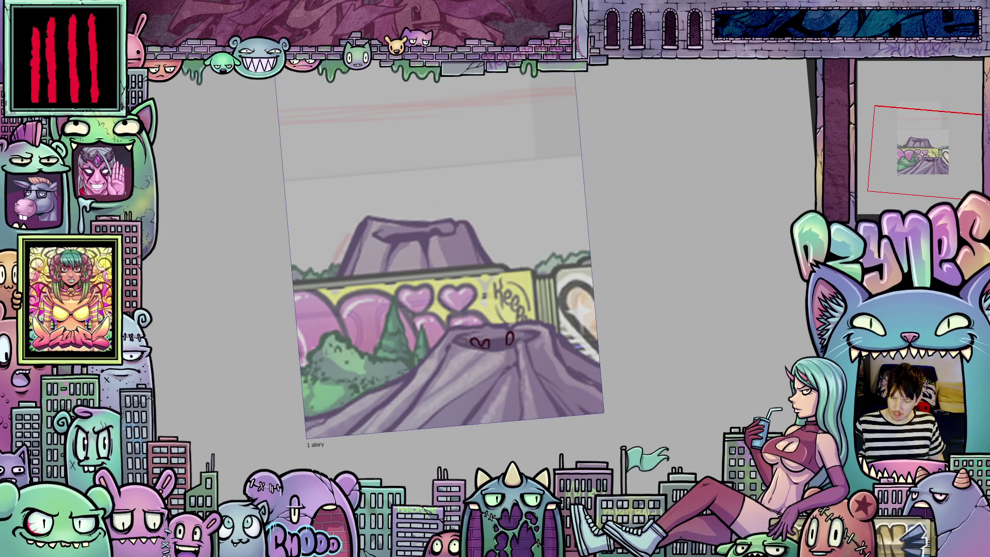
Draw dark-red splash strokes bursting across the crater rim
left_click_drag(462, 342, 526, 325)
left_click_drag(453, 348, 539, 309)
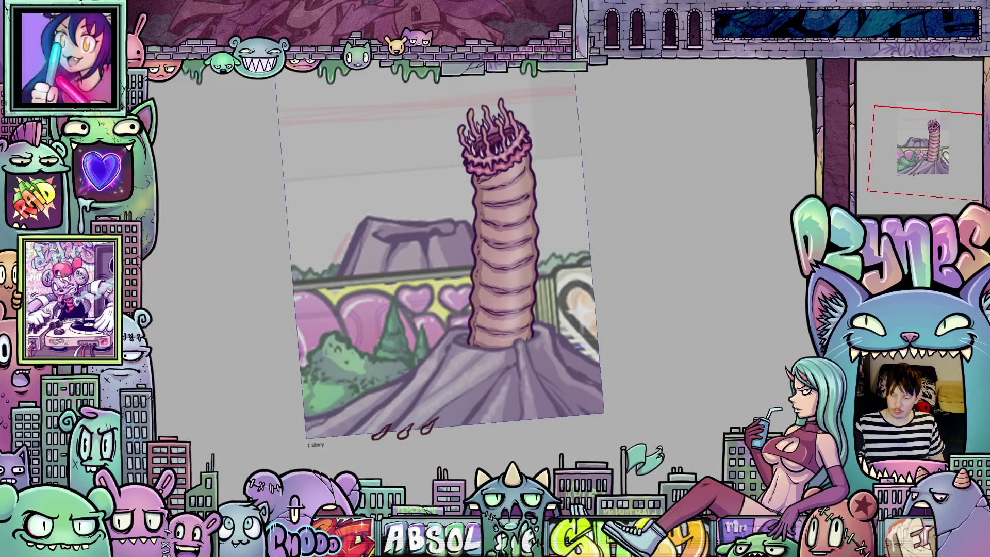
key("ctrl+plus")
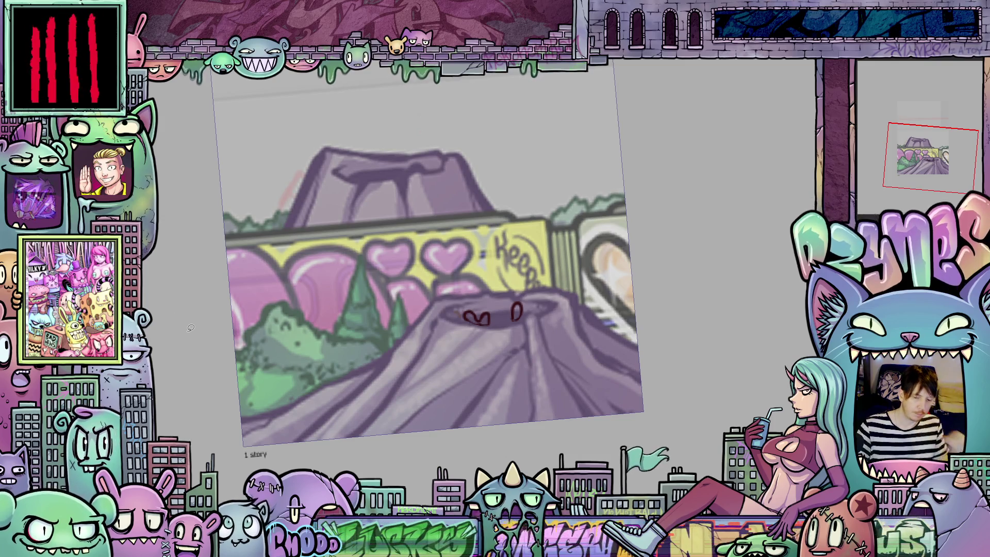
Lasso-fill the red mark outlines on the crater with solid red
mouse_move(529, 332)
left_mouse_down()
mouse_move(541, 312)
mouse_move(515, 340)
left_mouse_up()
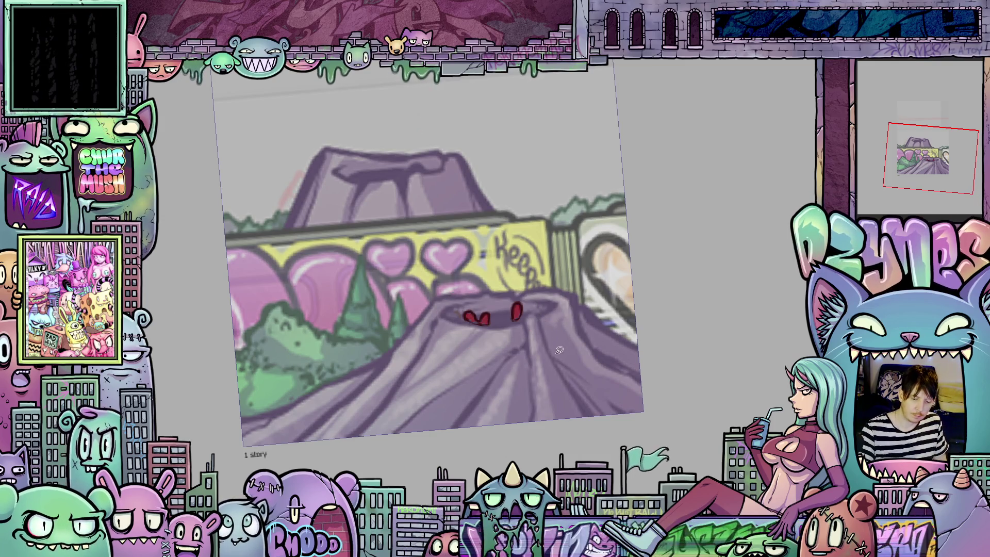
scroll(558, 350, "up", 5)
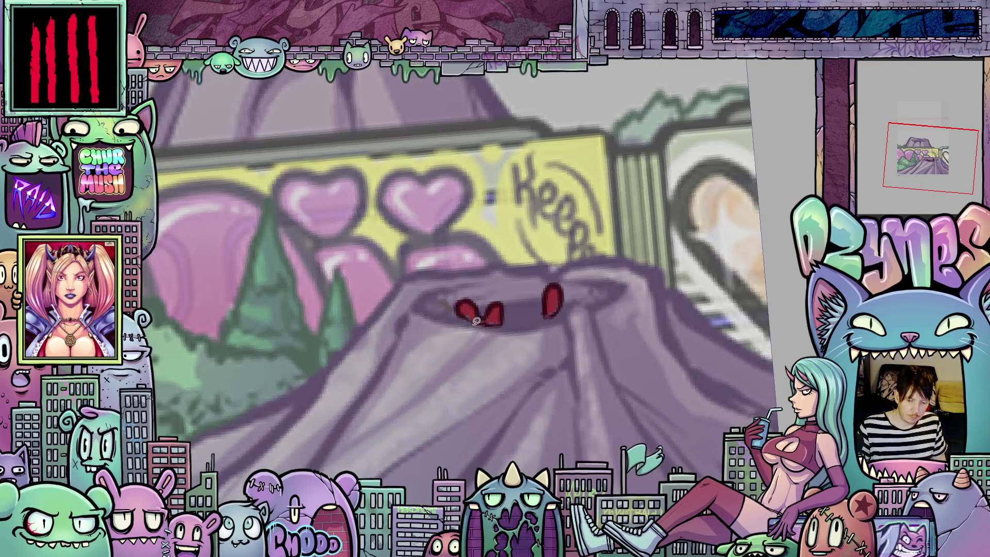
scroll(526, 349, "down", 1)
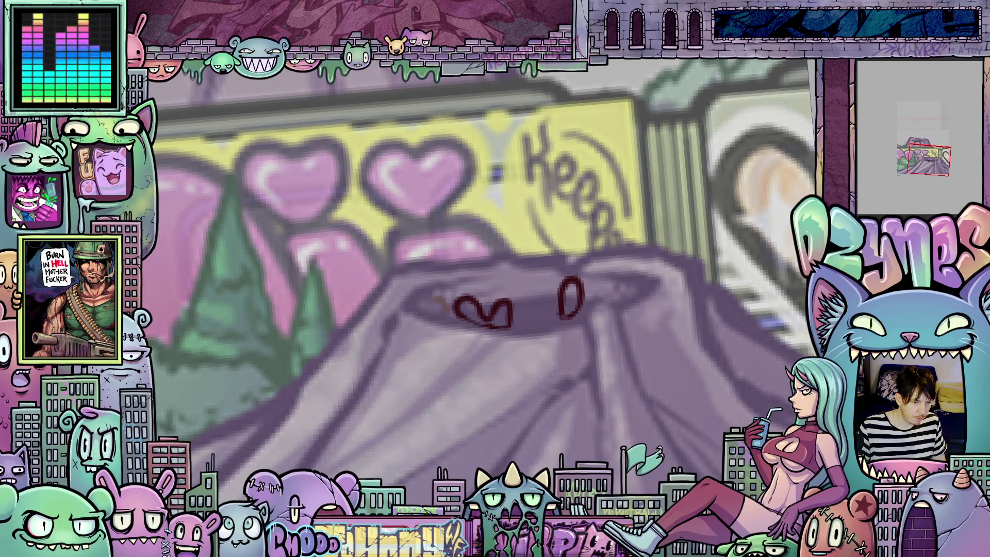
mouse_move(459, 307)
left_mouse_down()
mouse_move(608, 309)
mouse_move(627, 328)
left_mouse_up()
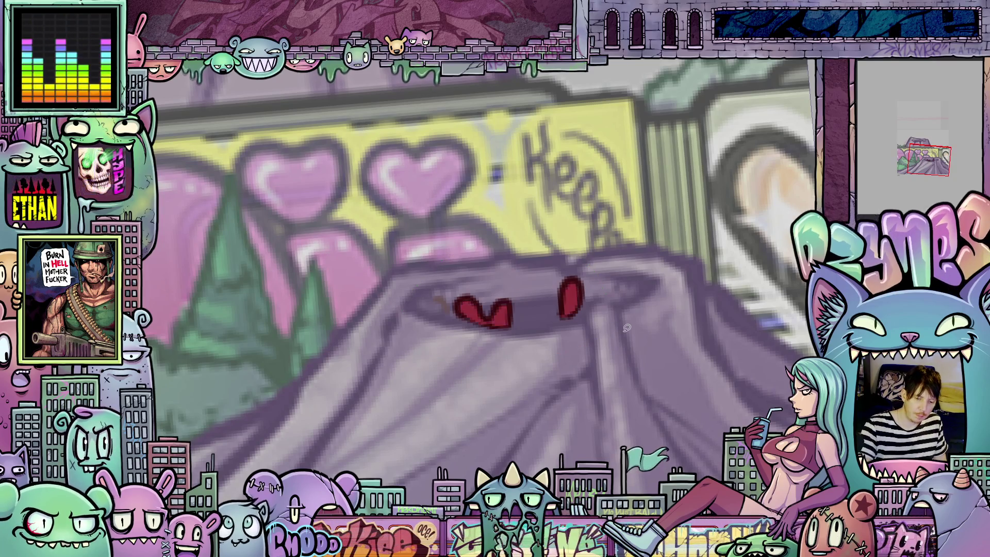
scroll(656, 341, "down", 1)
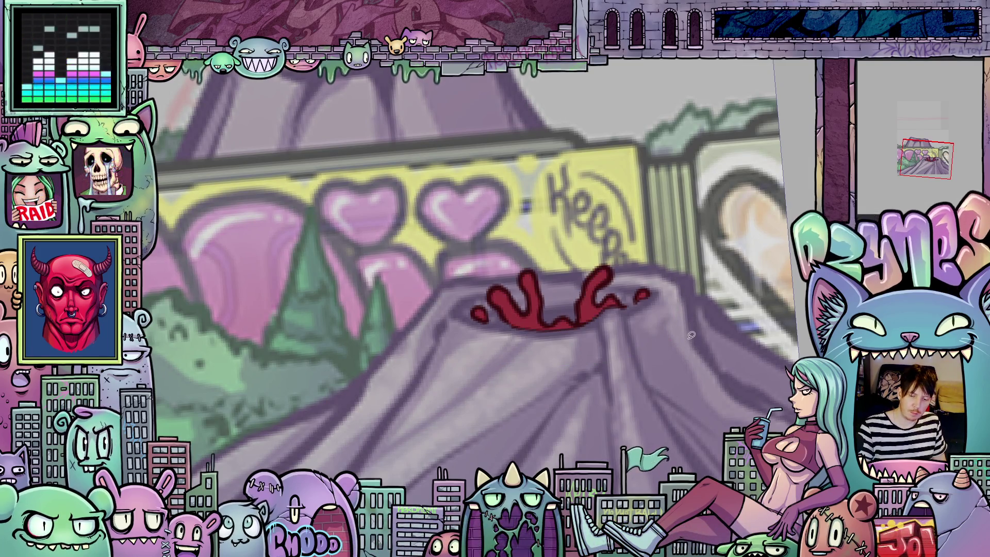
Lasso-fill the splash shapes, the drips around the tentacles and those below the worm's mouth dark red
left_click_drag(562, 363, 704, 333)
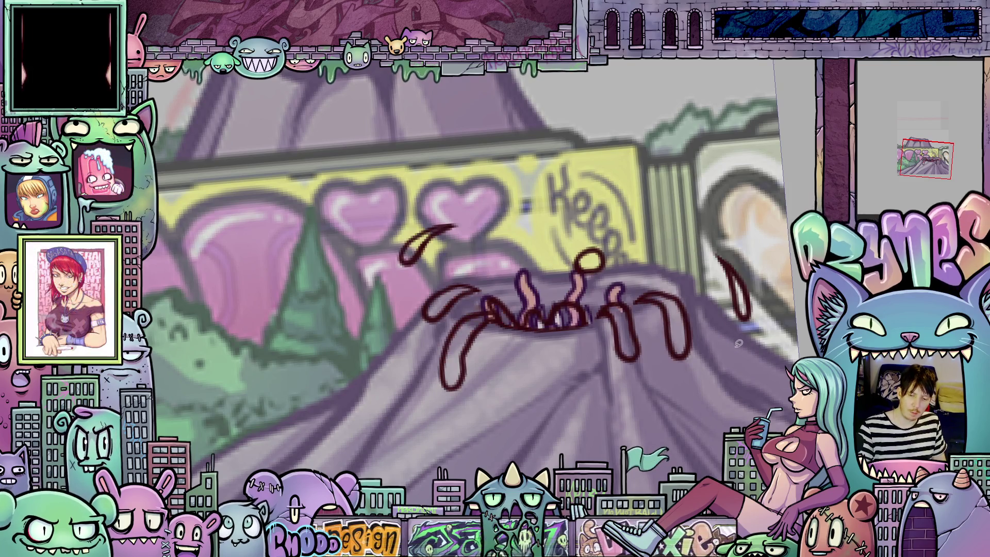
left_click_drag(393, 385, 765, 351)
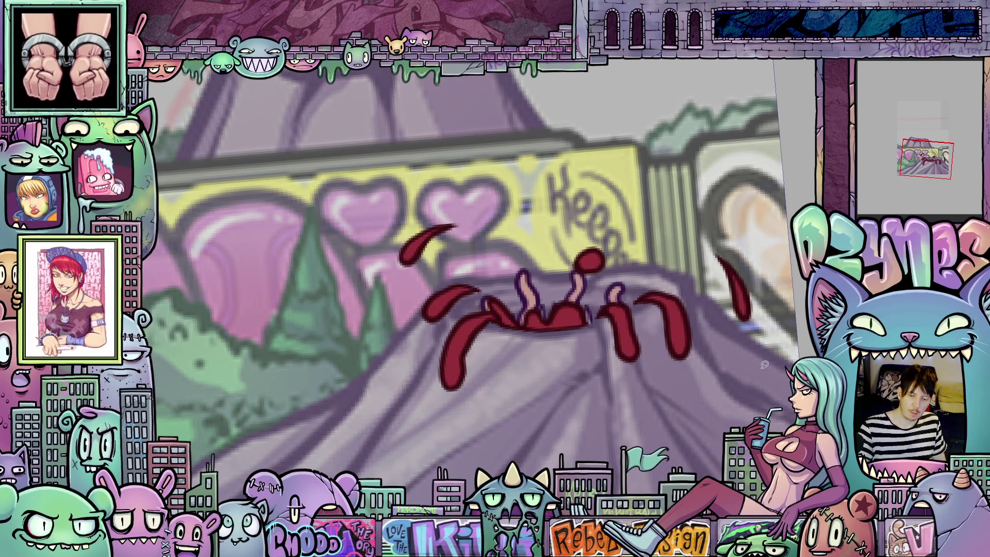
mouse_move(773, 417)
left_mouse_down()
mouse_move(588, 195)
mouse_move(508, 463)
mouse_move(787, 410)
left_mouse_up()
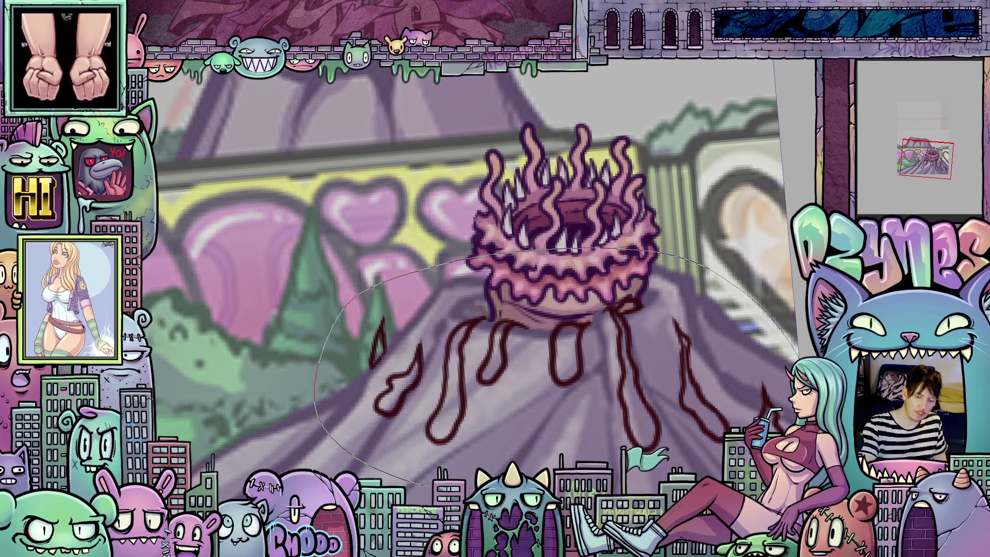
left_click_drag(433, 488, 794, 356)
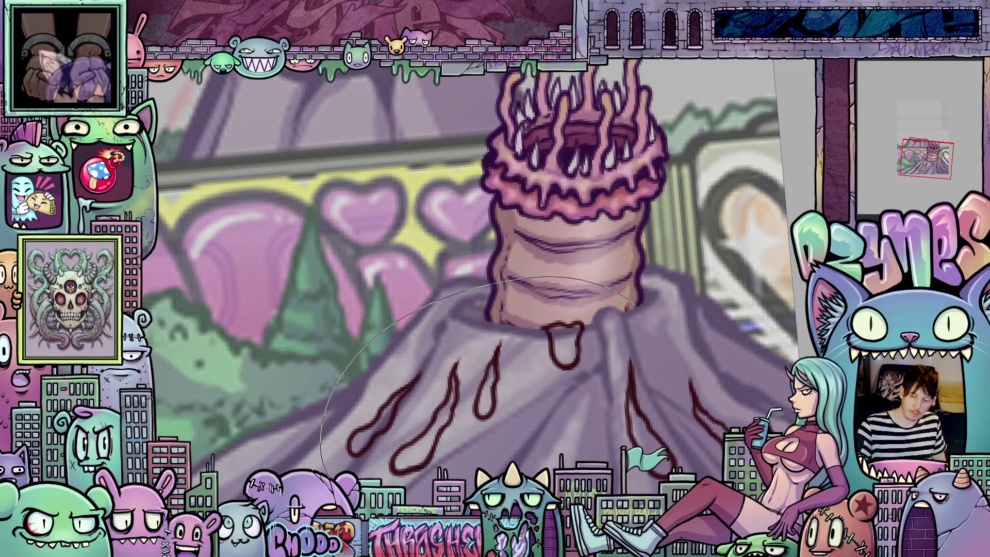
left_click_drag(701, 331, 722, 351)
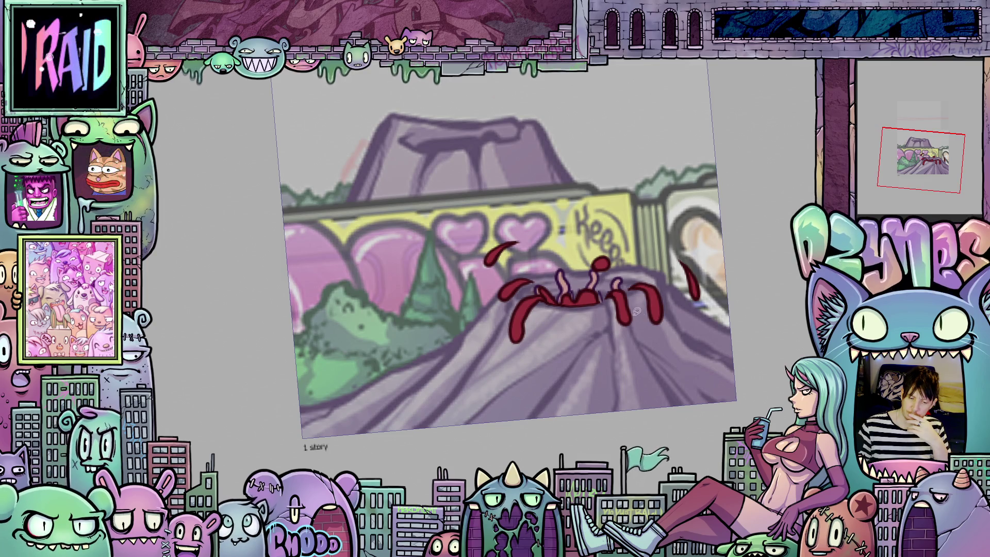
scroll(632, 317, "up", 3)
scroll(322, 375, "up", 3)
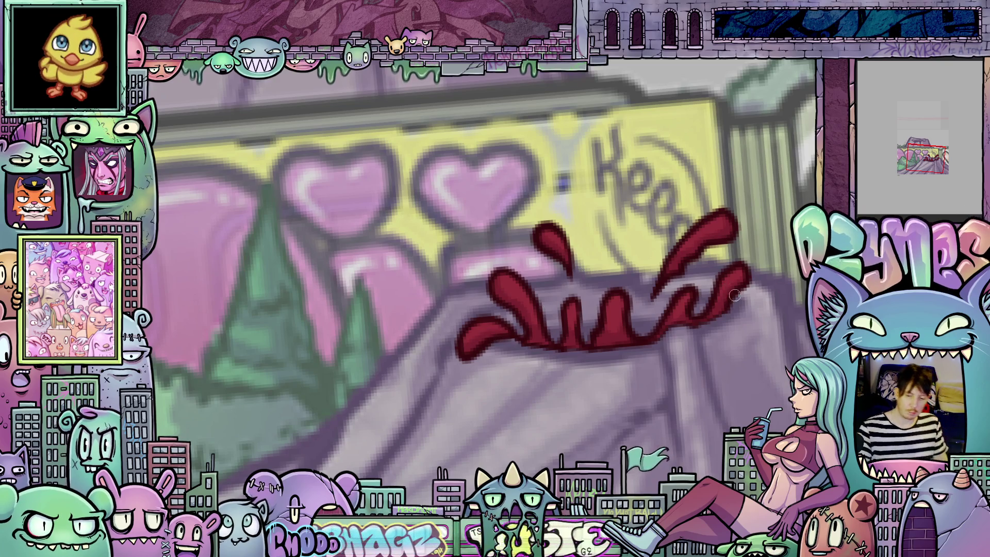
key("Right")
scroll(732, 330, "down", 2)
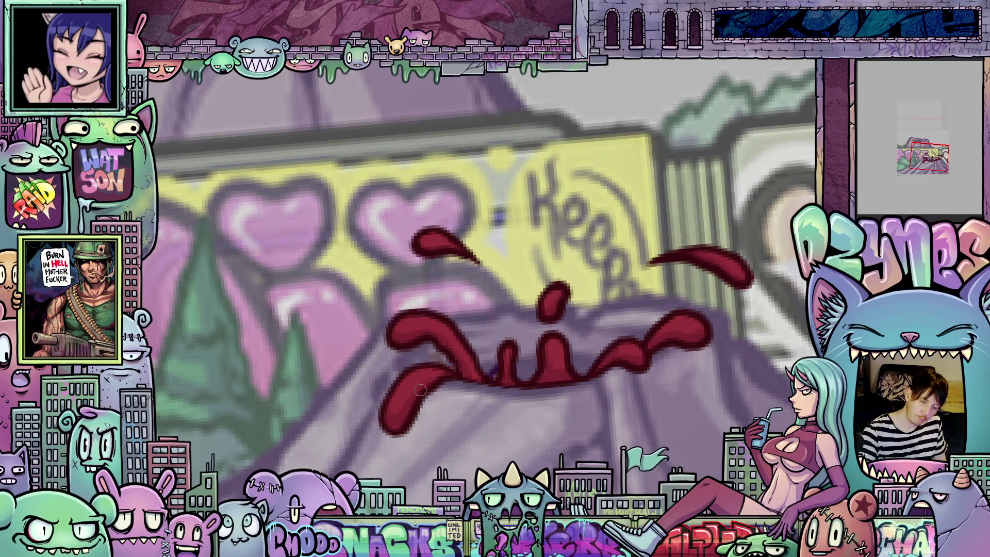
scroll(489, 367, "down", 5)
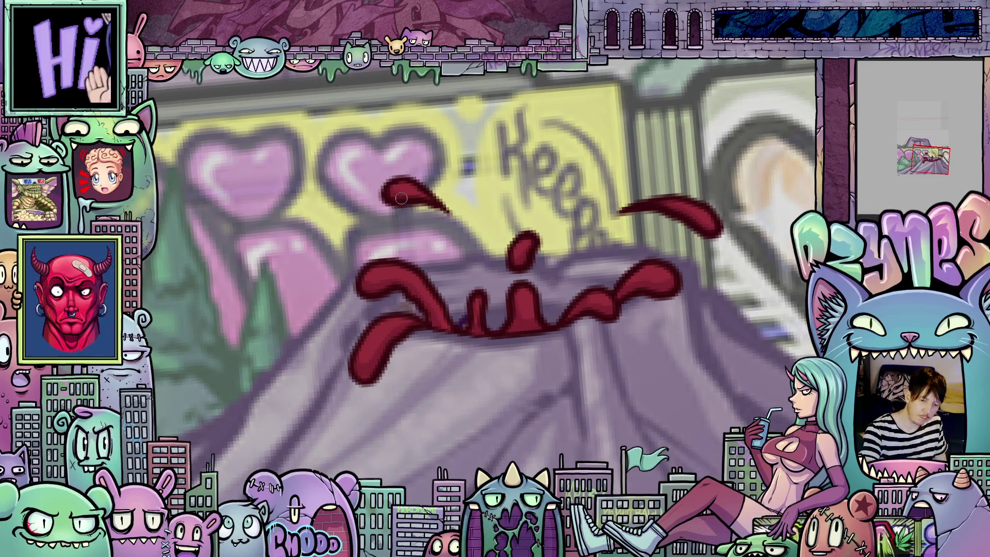
key("Right")
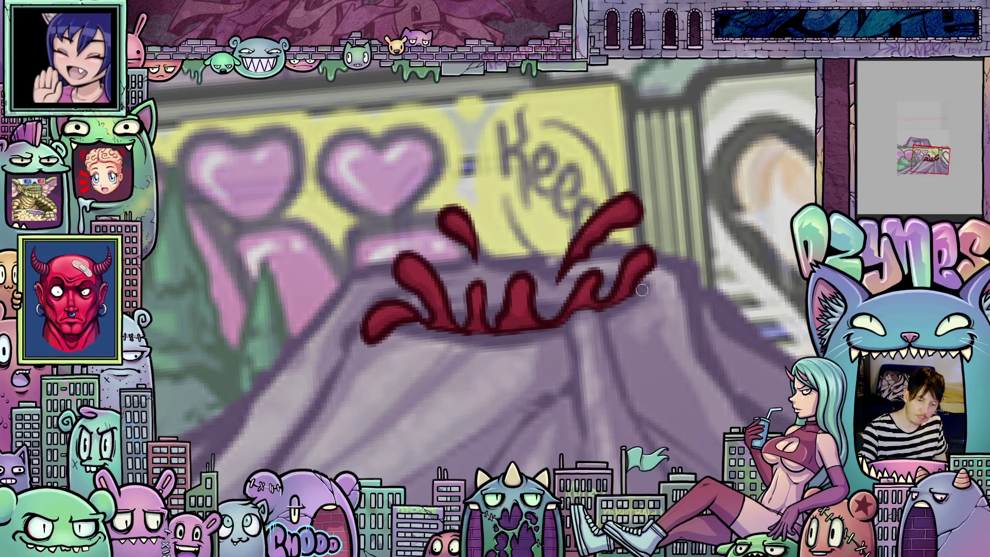
key("Right")
key("Right")
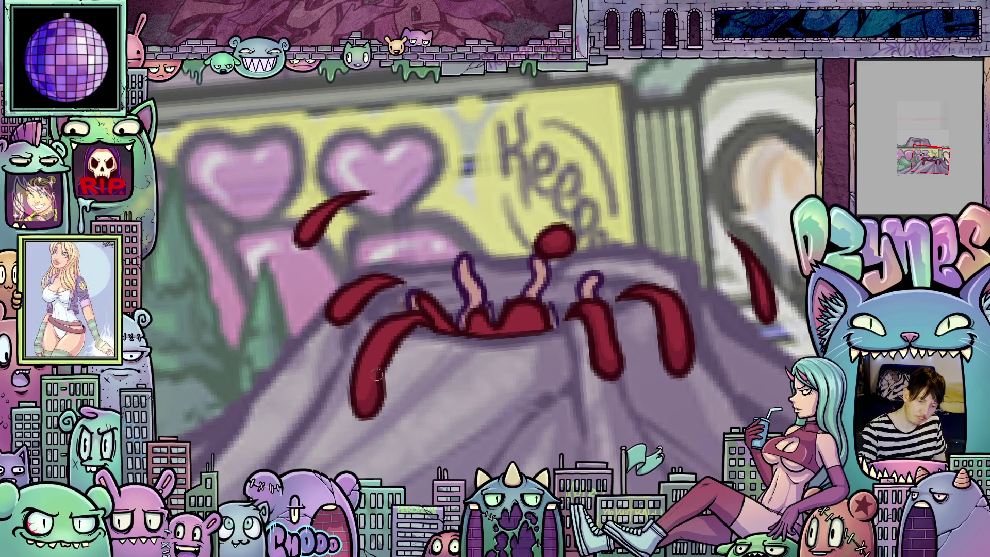
Pan to bring the splash's left side and its drips into view
left_click_drag(446, 326, 505, 338)
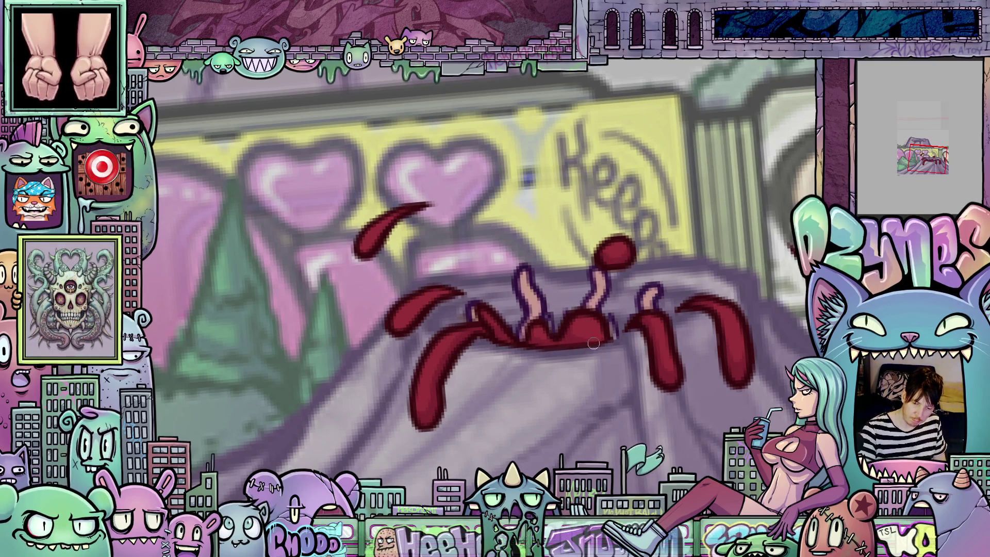
left_click_drag(498, 301, 581, 328)
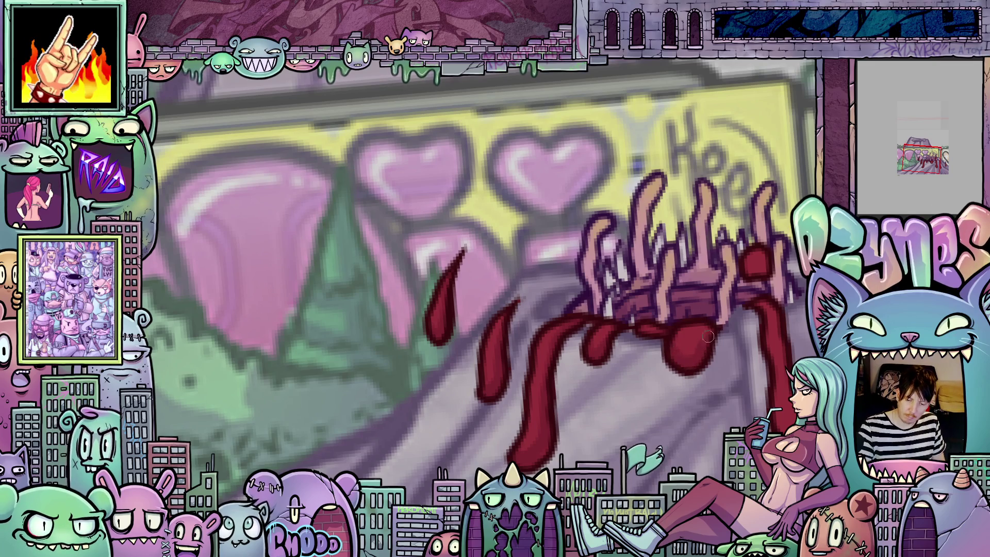
Pan and zoom around the frilled-mouth frame to frame the drips below the mouth
left_click_drag(752, 271, 598, 316)
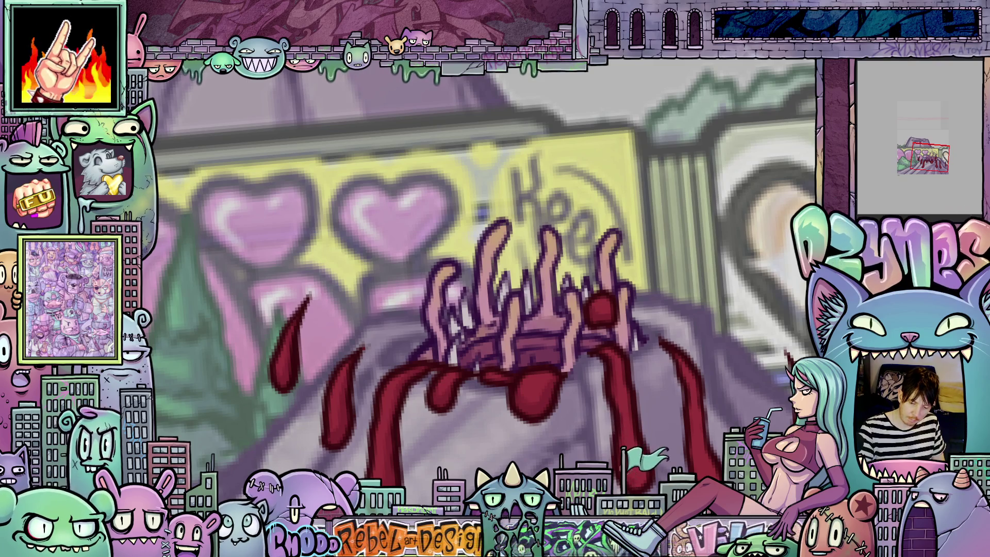
mouse_move(699, 473)
left_mouse_down()
mouse_move(632, 419)
mouse_move(666, 364)
left_mouse_up()
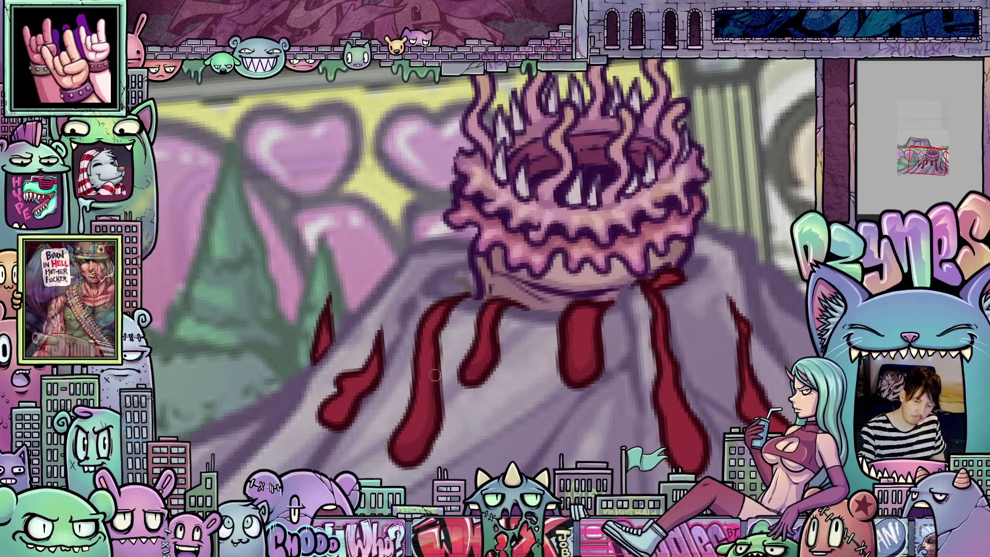
scroll(471, 389, "up", 2)
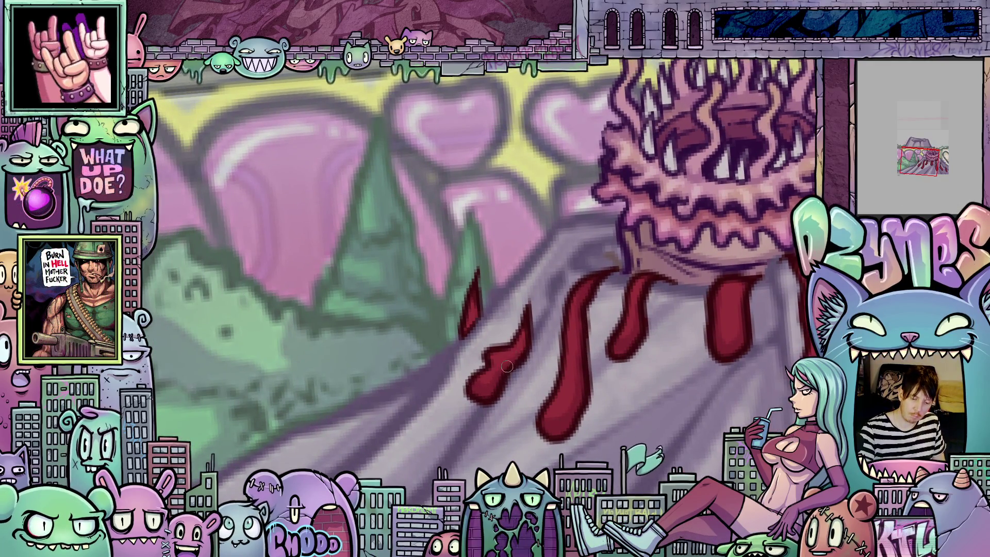
left_click_drag(658, 366, 684, 413)
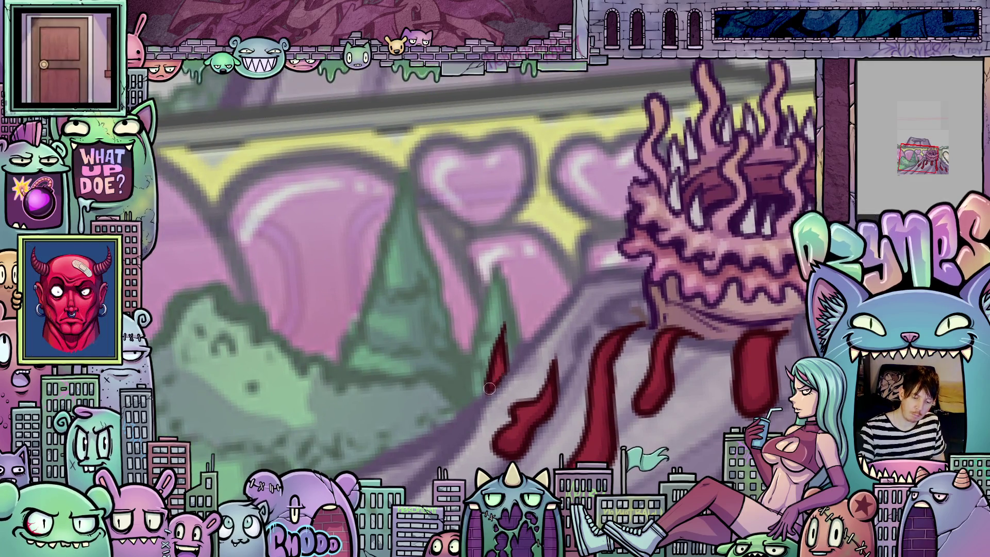
scroll(686, 427, "down", 3)
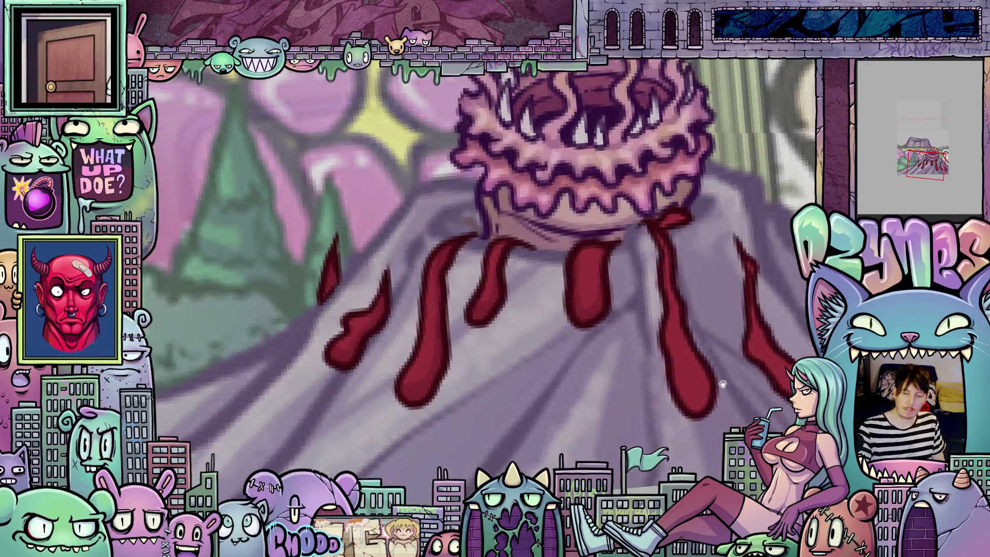
scroll(558, 252, "up", 3)
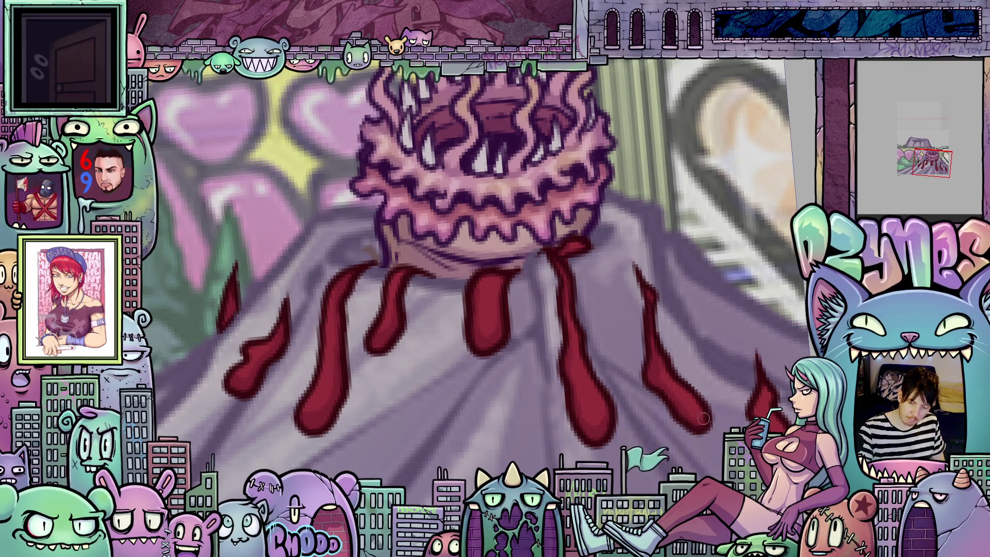
scroll(706, 415, "right", 3)
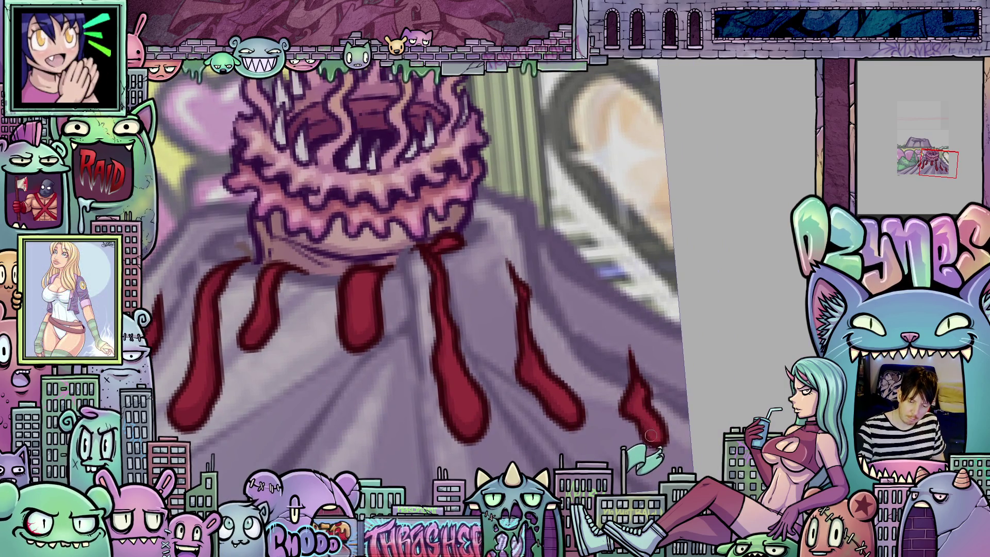
left_click_drag(655, 428, 737, 412)
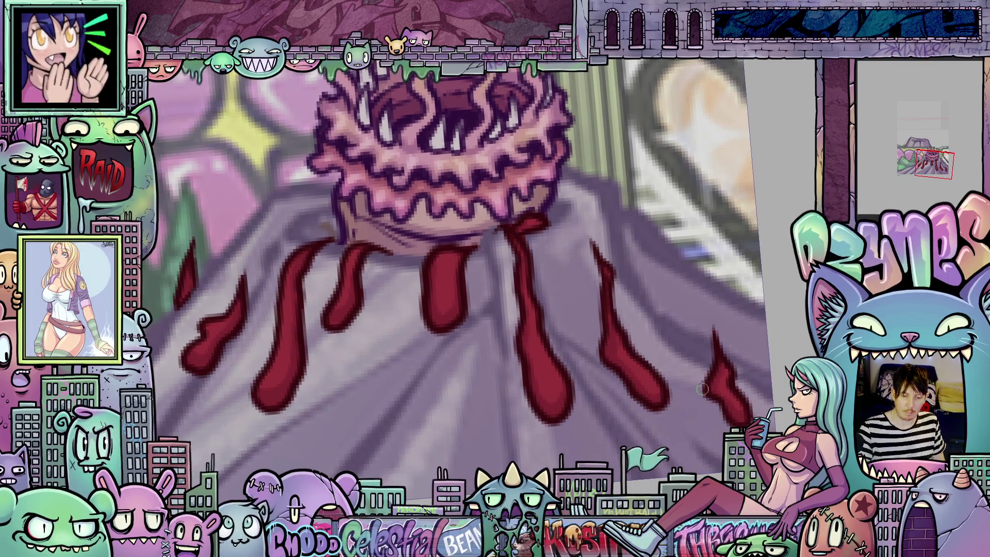
Undo once with Ctrl+Z and bring the short drips on the mound's left side into view
key("ctrl+z")
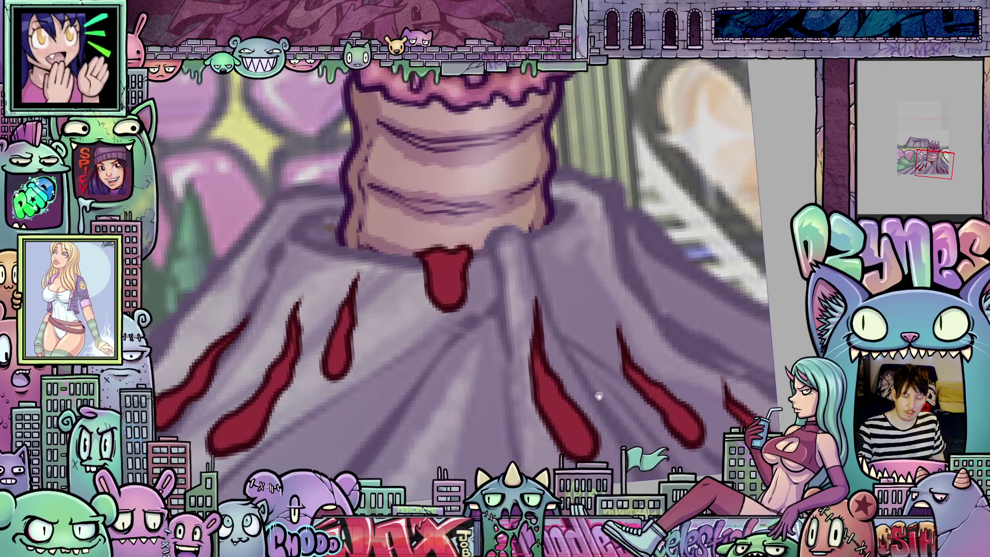
scroll(578, 365, "up", 1)
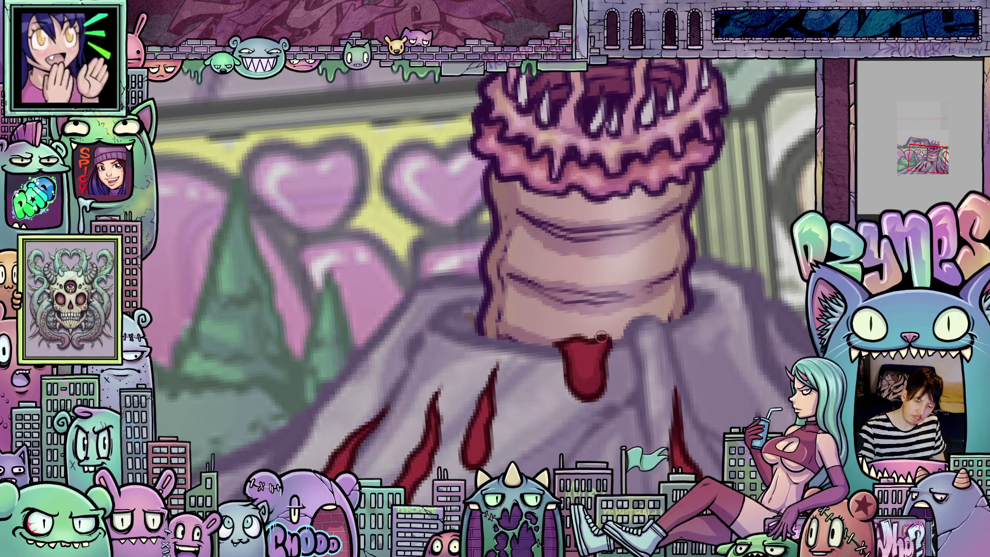
left_click_drag(532, 447, 625, 385)
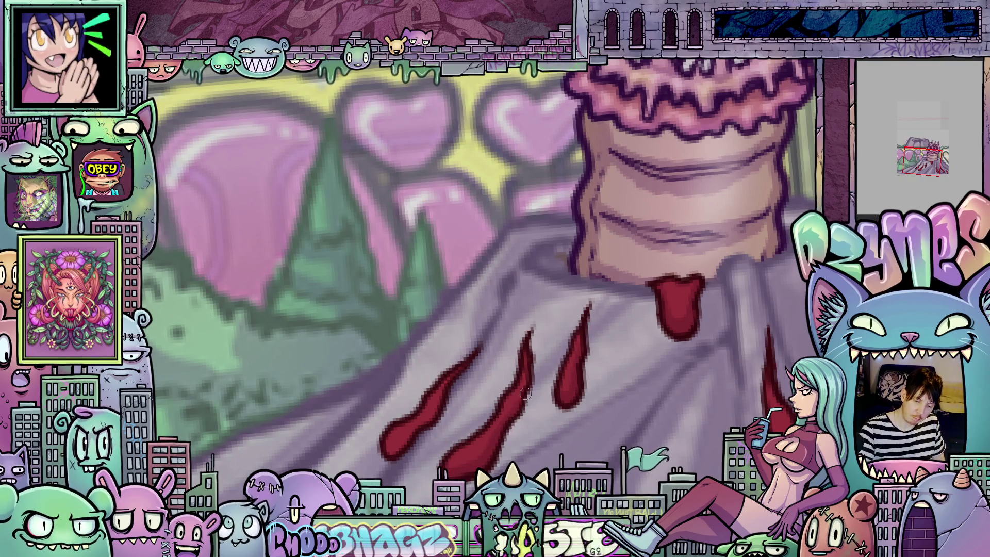
left_click_drag(441, 436, 569, 400)
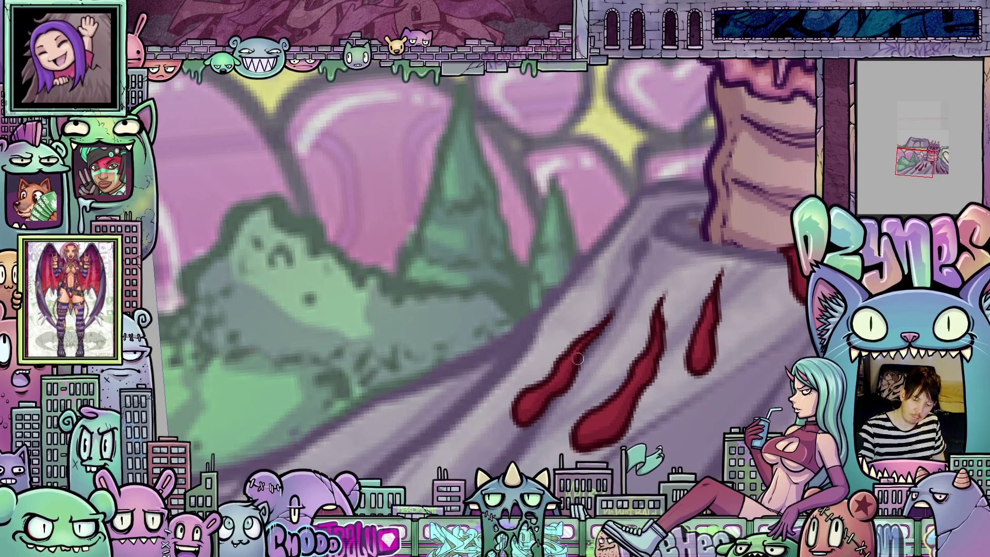
left_click_drag(702, 380, 550, 393)
scroll(550, 393, "up", 2)
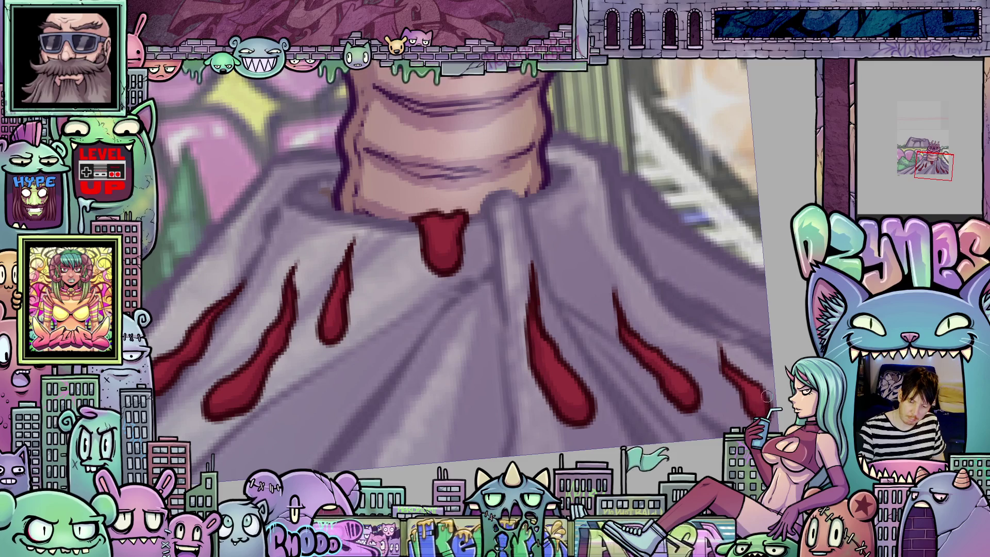
Step to another frame and pan over the worm, mound base and drips
key("period")
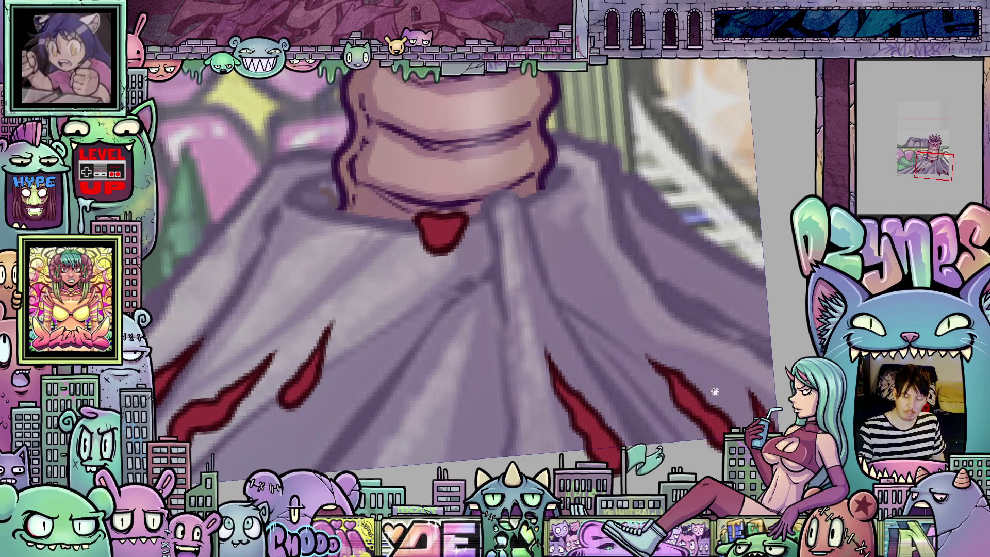
left_click_drag(715, 392, 578, 289)
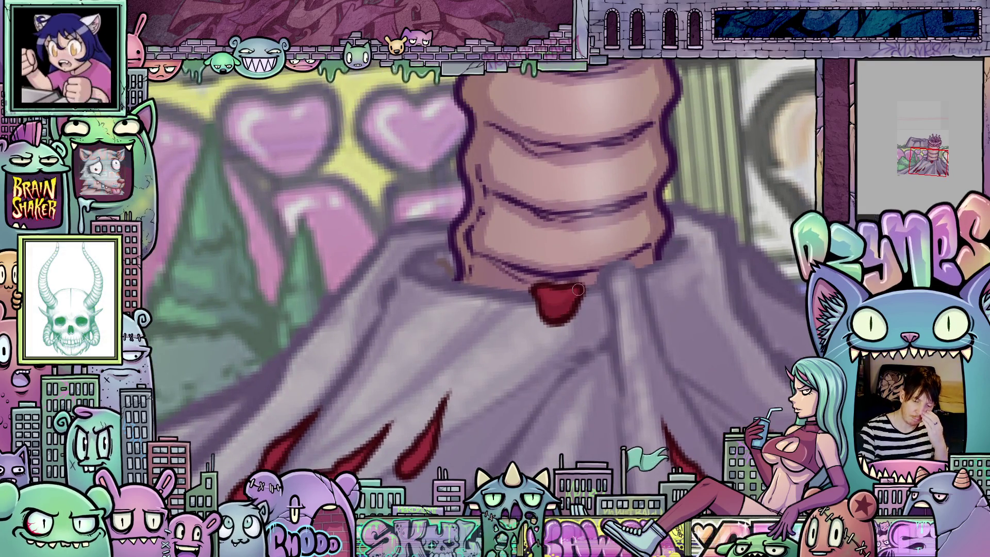
mouse_move(598, 316)
left_mouse_down()
mouse_move(547, 422)
mouse_move(503, 393)
left_mouse_up()
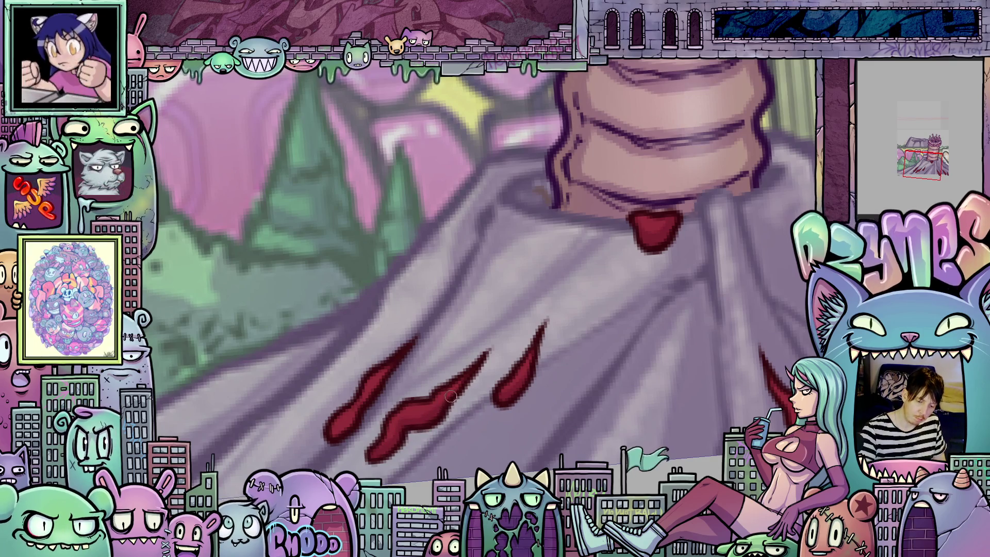
left_click_drag(489, 368, 597, 411)
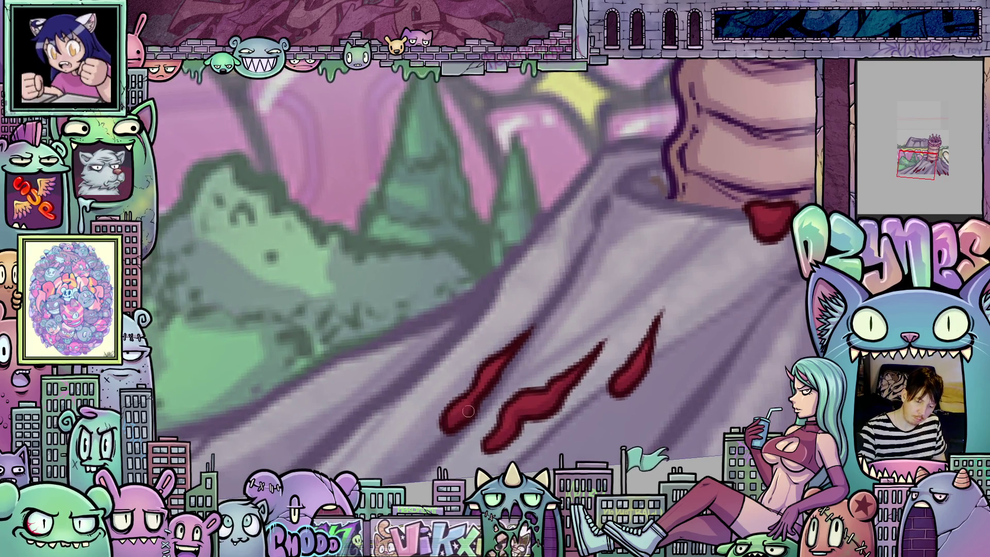
left_click_drag(621, 356, 508, 393)
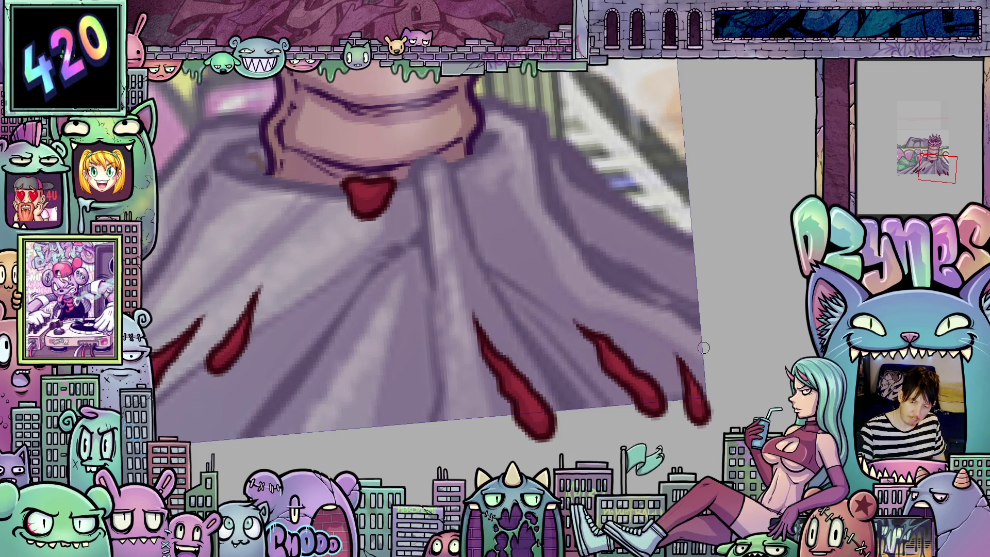
left_click_drag(565, 409, 714, 505)
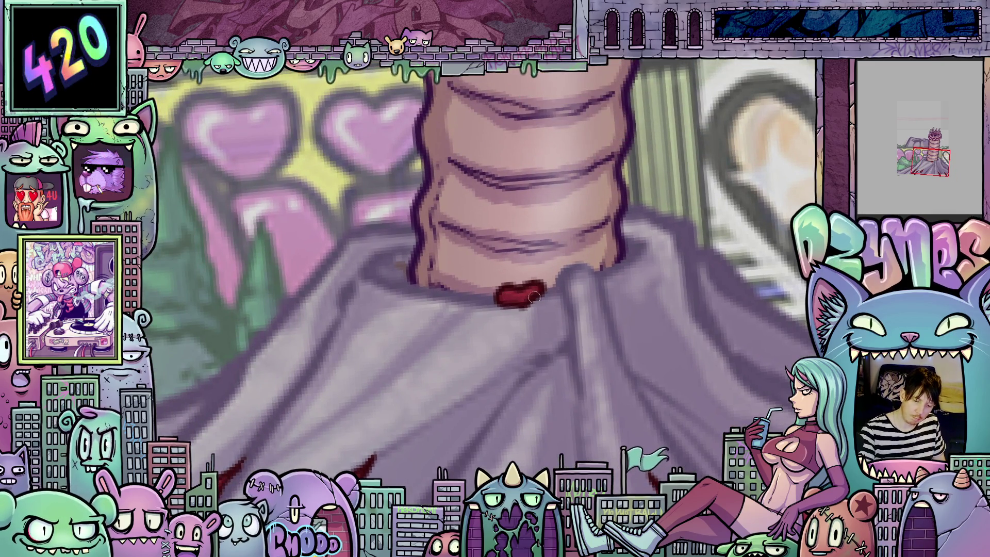
scroll(515, 335, "left", 5)
scroll(516, 335, "down", 3)
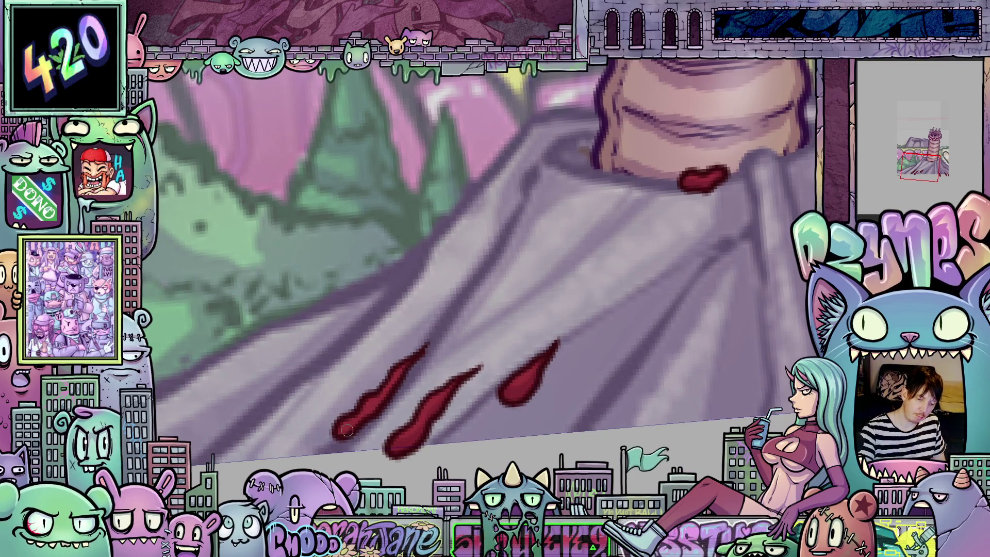
scroll(392, 389, "right", 7)
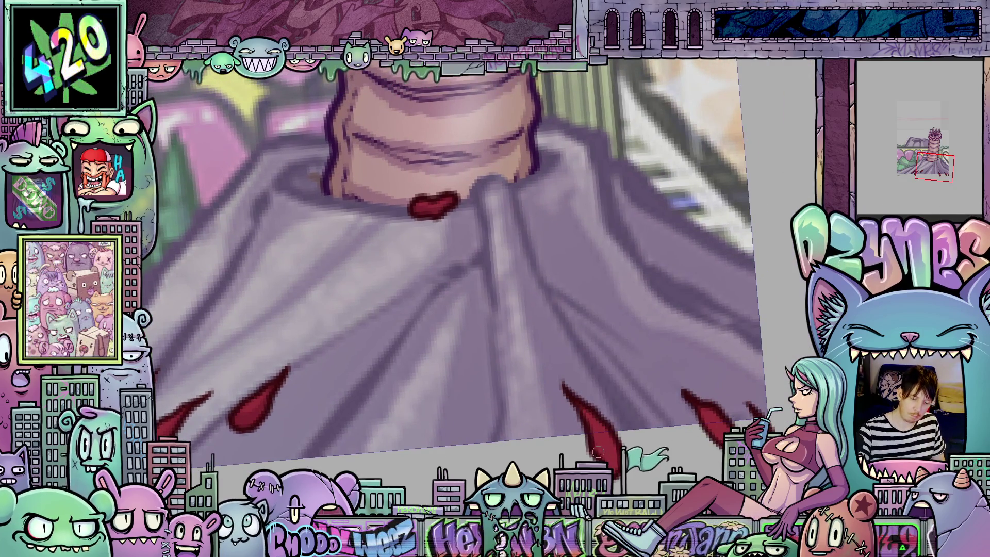
scroll(618, 415, "right", 3)
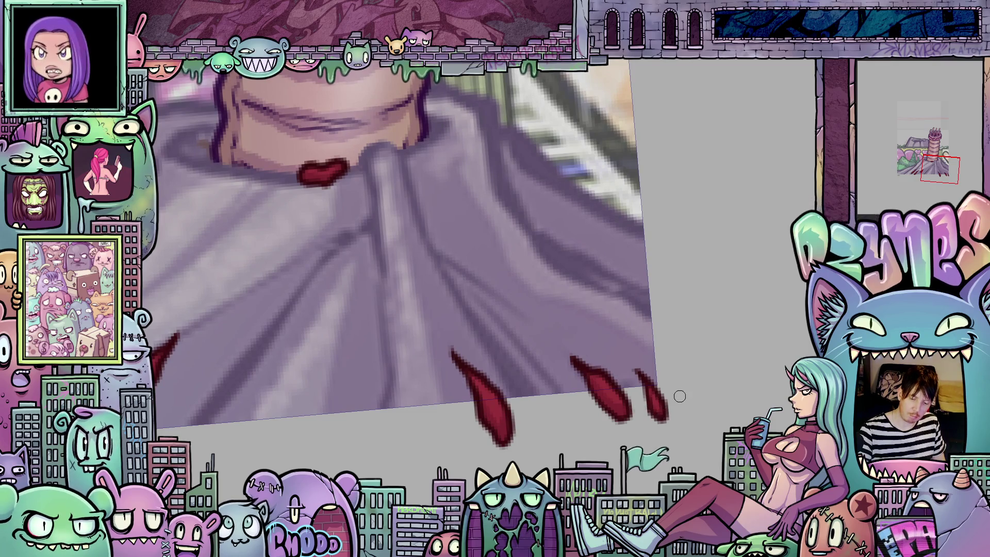
Undo the stray stroke and move the three red drips down and to the left
key("ctrl+z")
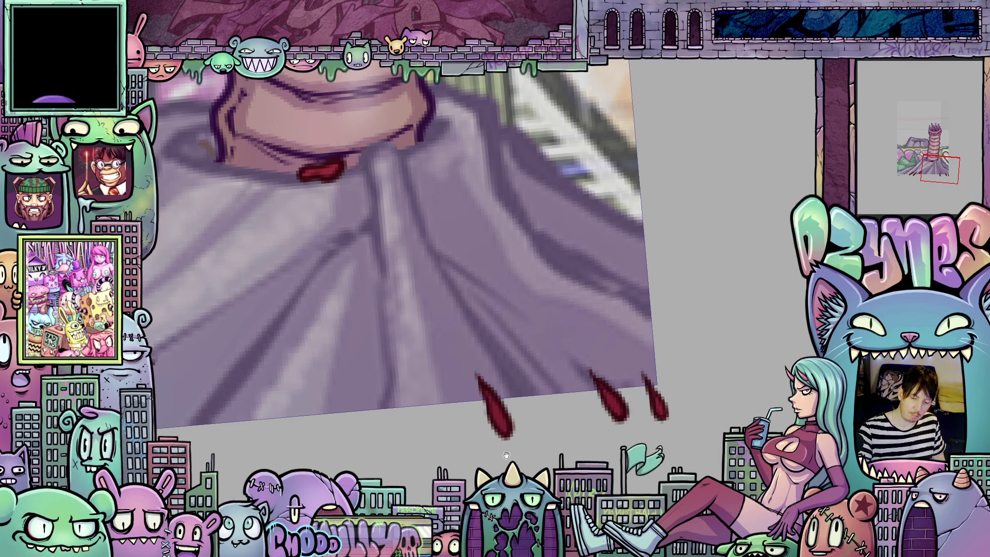
scroll(618, 424, "left", 9)
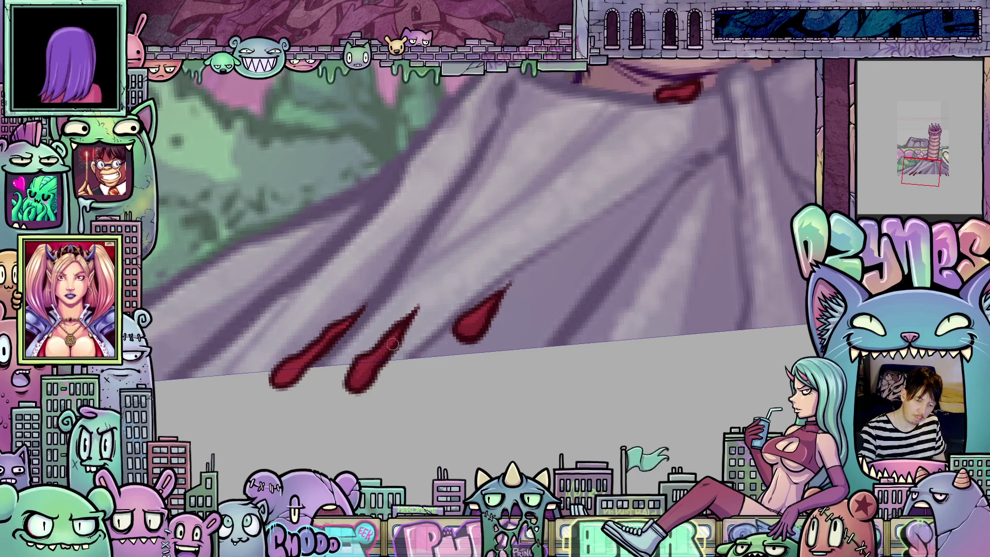
scroll(609, 355, "left", 3)
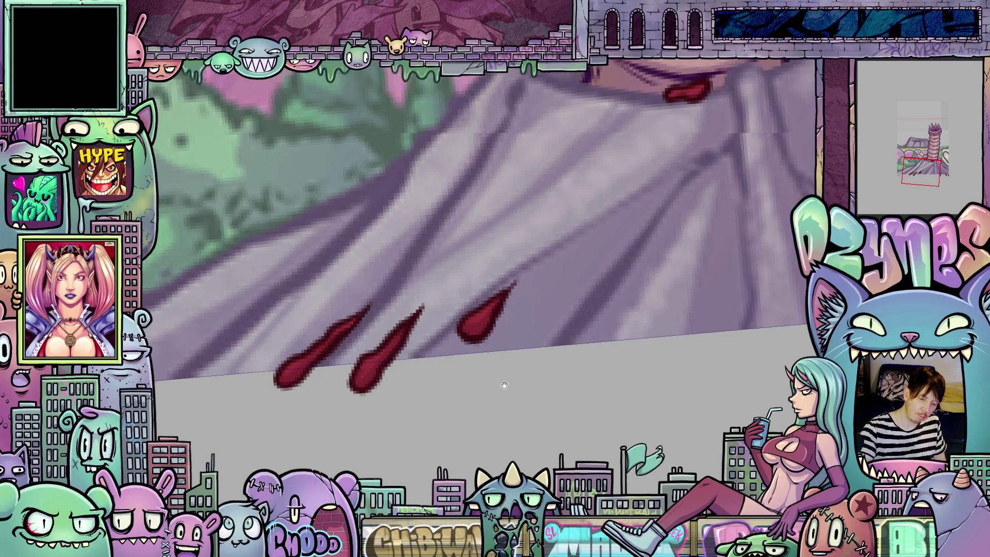
left_click_drag(609, 356, 552, 369)
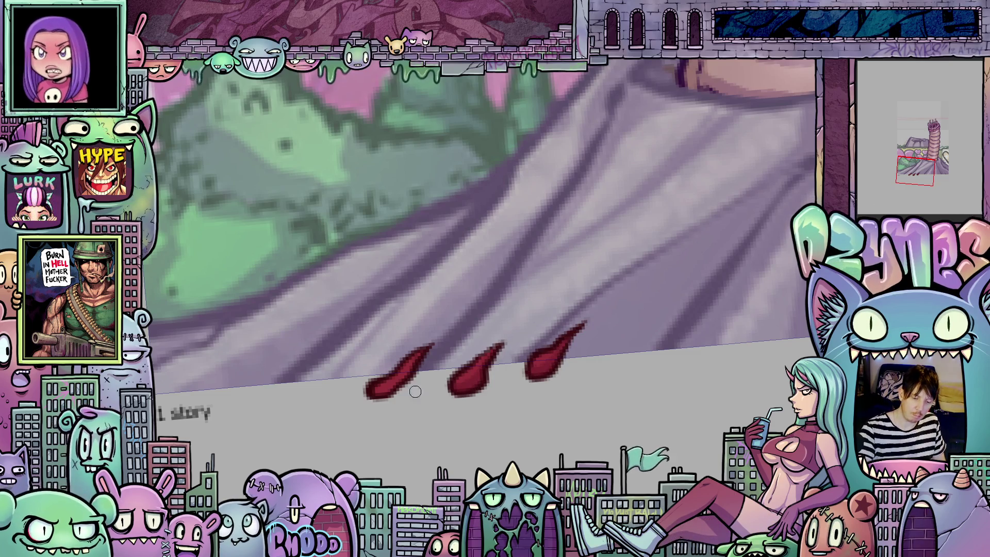
left_click_drag(718, 350, 671, 376)
scroll(671, 376, "down", 2)
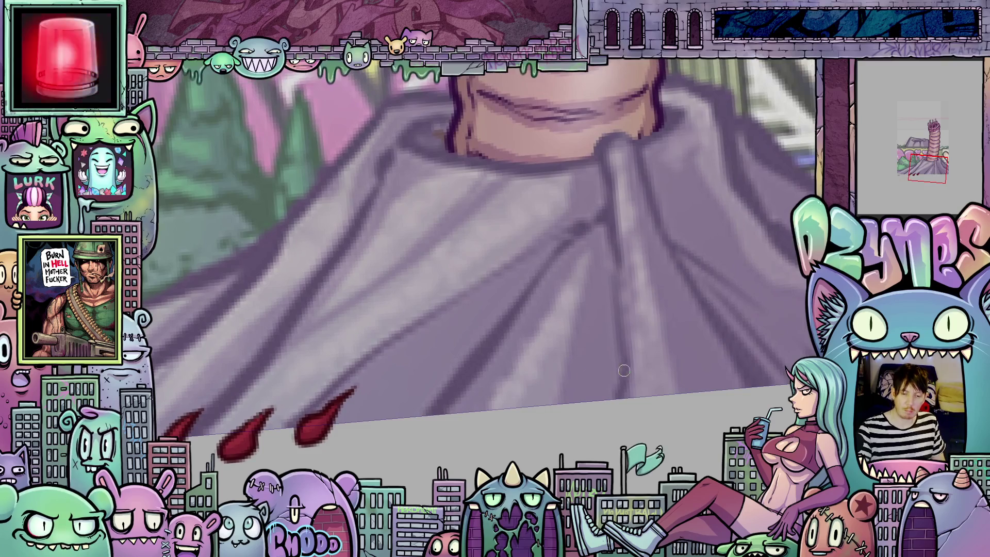
scroll(624, 367, "up", 1)
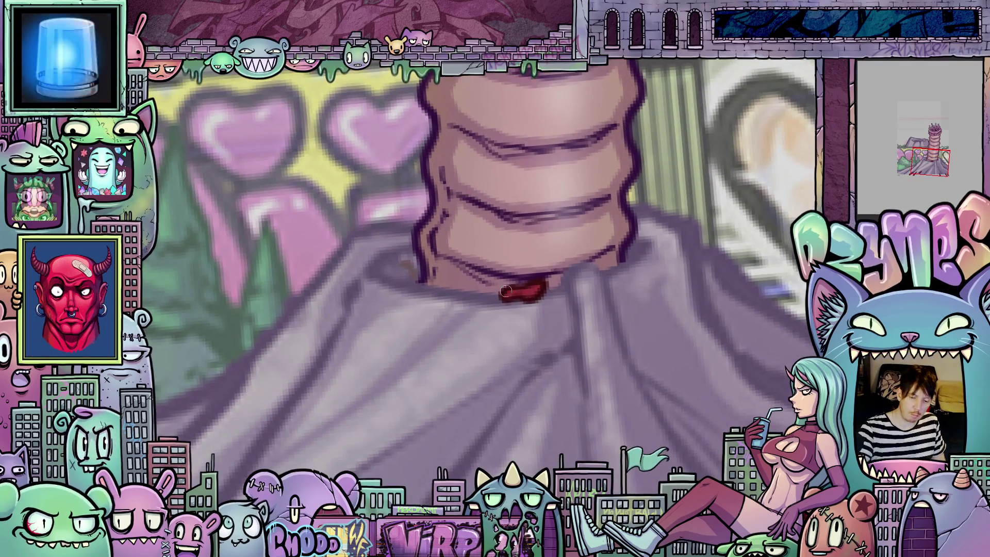
left_click_drag(705, 440, 646, 322)
Zoom in on the crater to show the two small red marks inside it
scroll(646, 321, "down", 2)
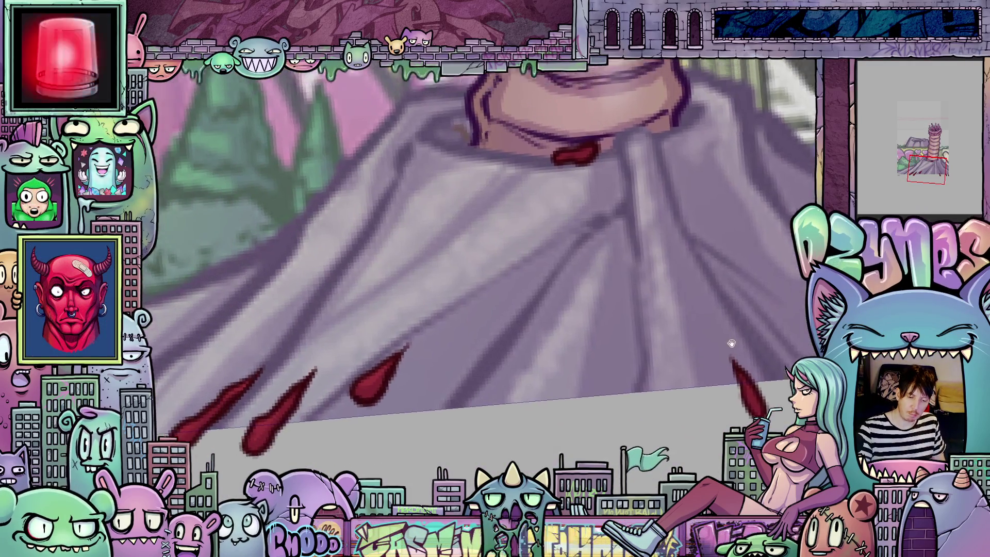
scroll(737, 346, "up", 2)
scroll(737, 343, "down", 2)
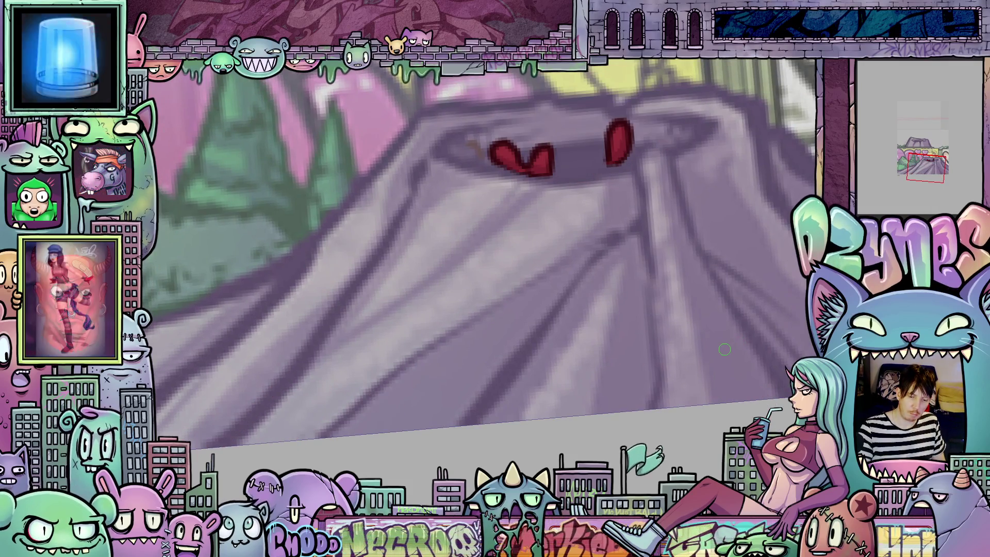
scroll(723, 350, "up", 2)
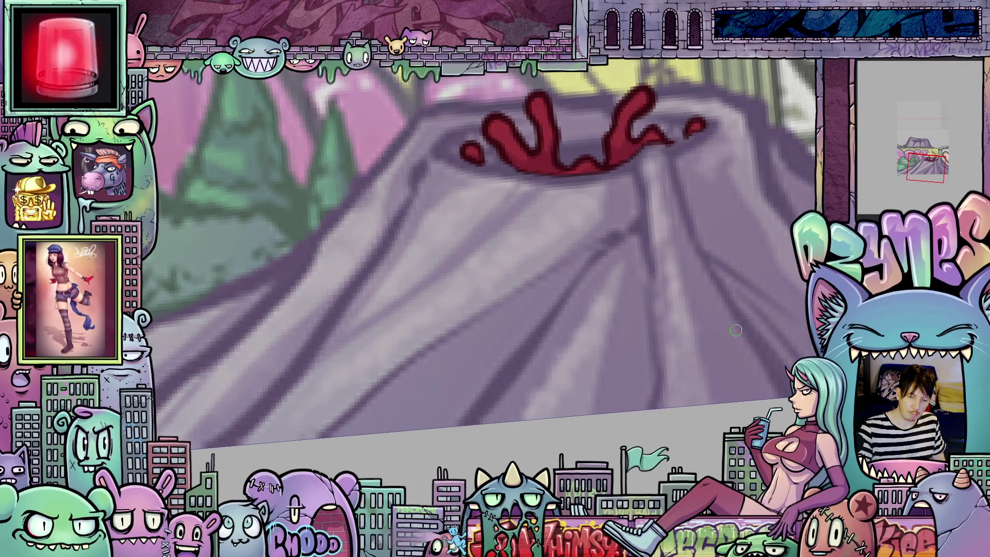
scroll(552, 248, "down", 5)
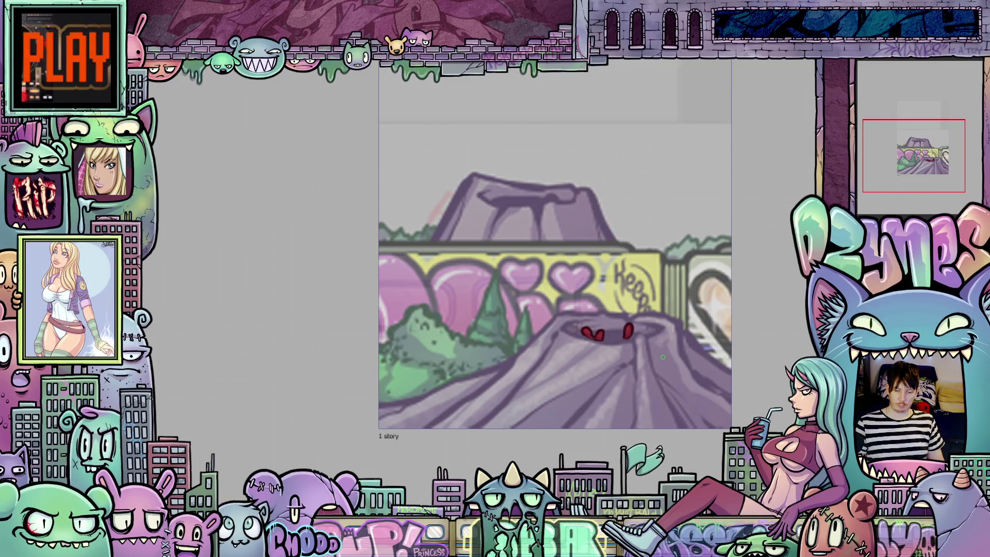
scroll(660, 355, "up", 1)
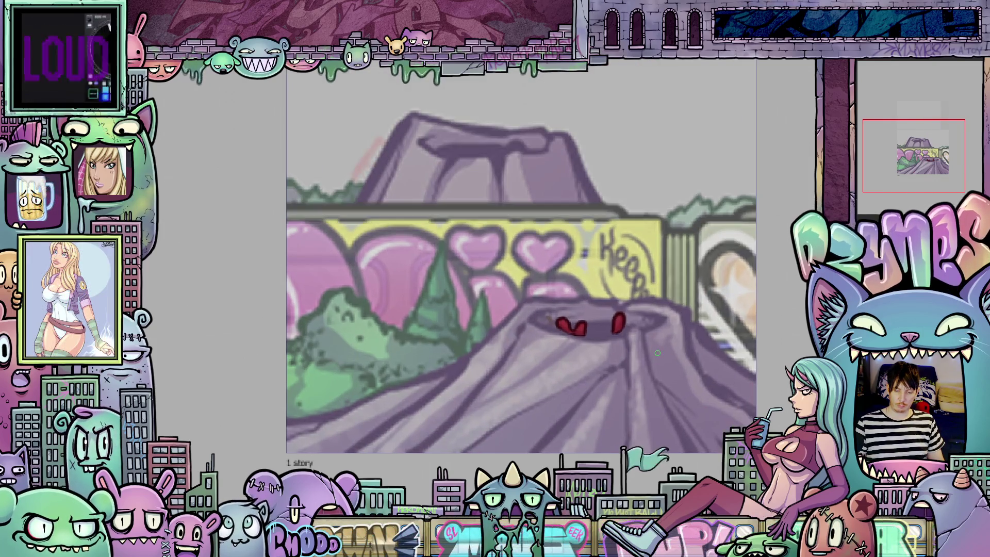
scroll(657, 353, "up", 1)
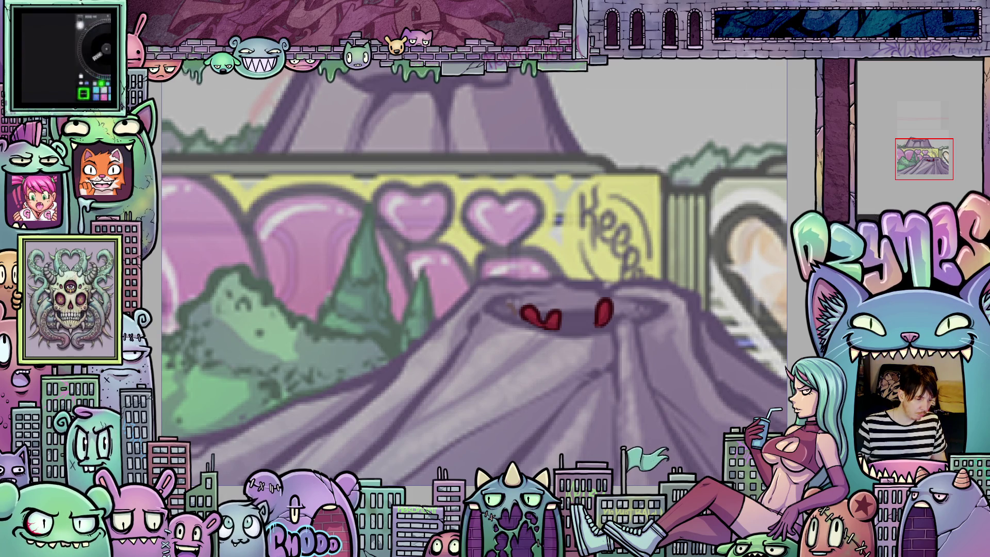
scroll(646, 335, "up", 1)
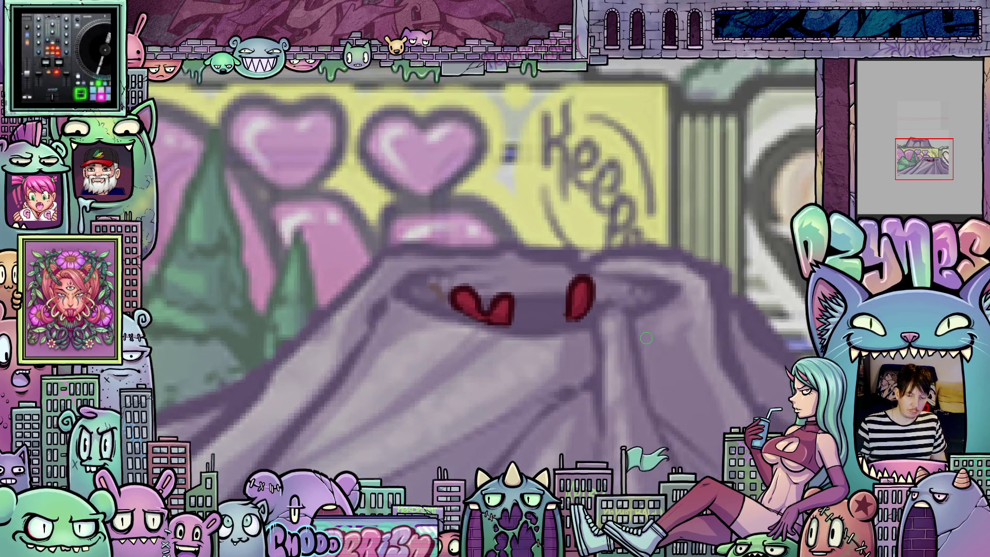
scroll(646, 337, "up", 1)
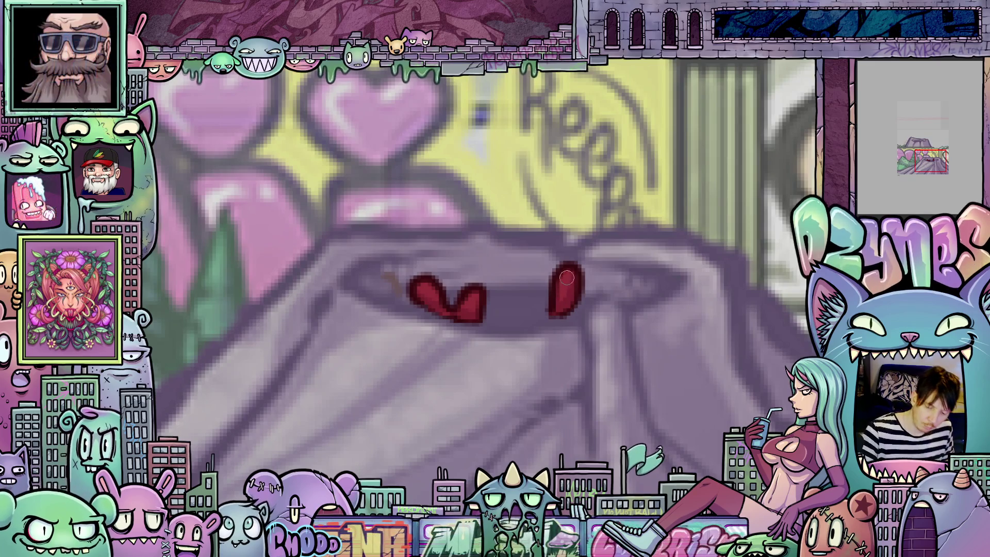
Shade the red crater marks with lighter orange, then step forward to the frilled-worm frame
left_click_drag(567, 278, 568, 274)
left_click_drag(473, 301, 471, 307)
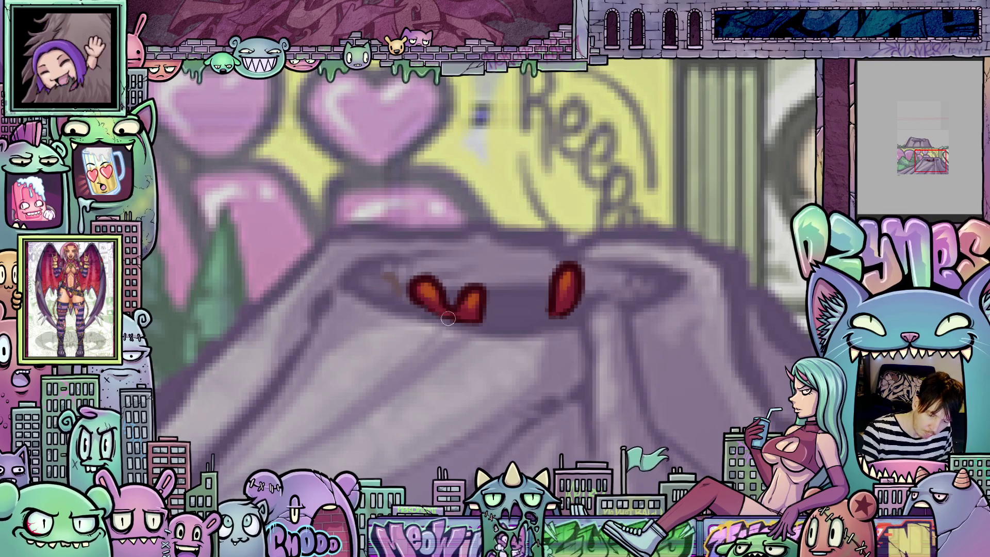
key("Right")
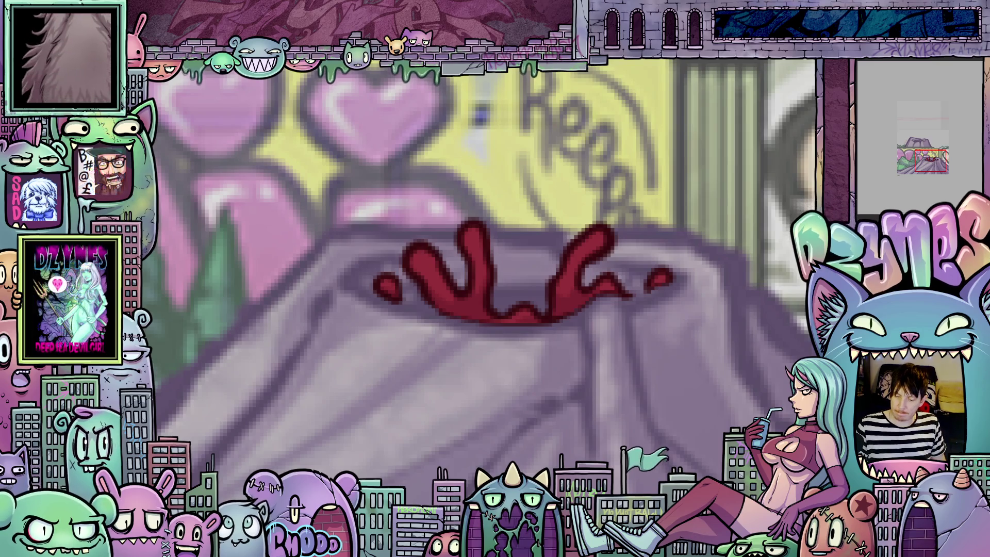
key("Right")
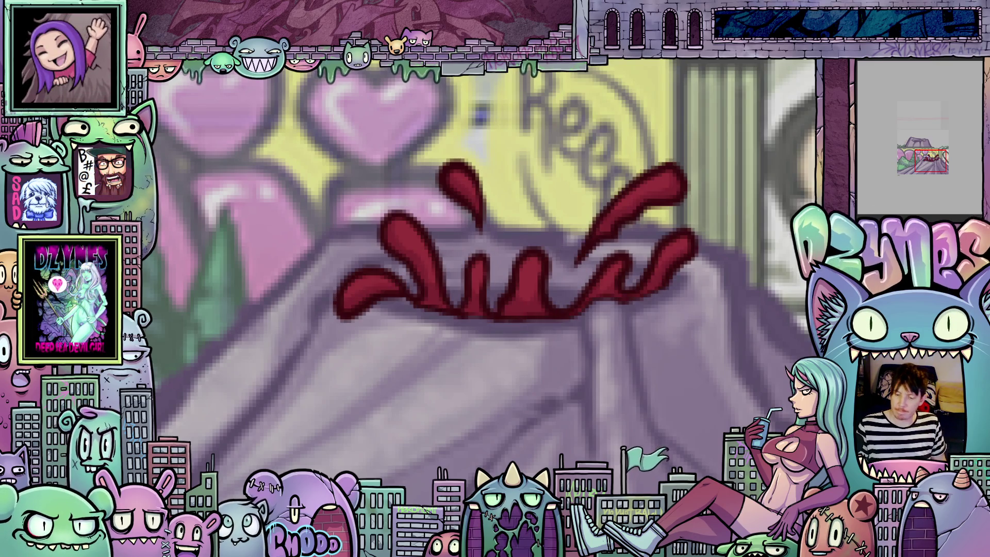
key("Right")
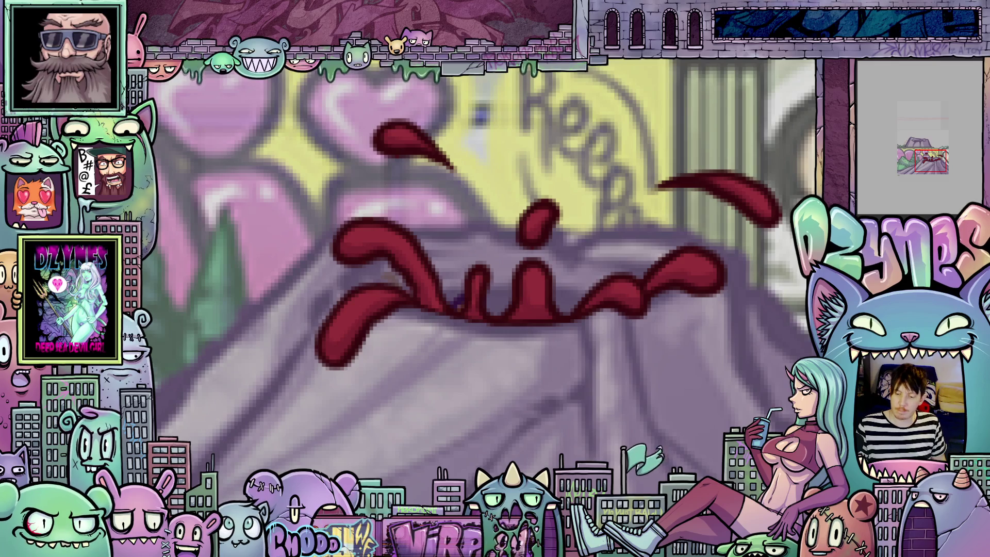
key("Right")
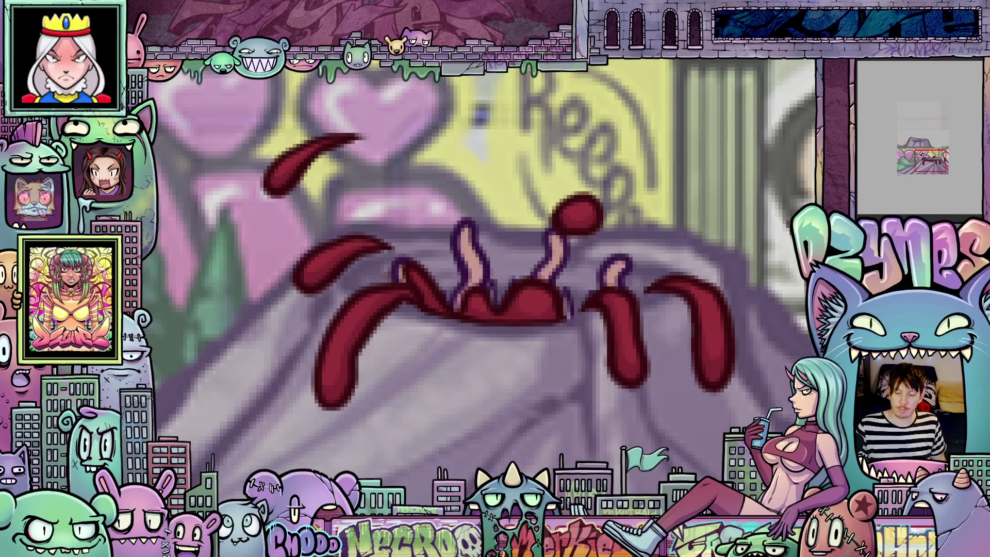
key("Right")
key("Right")
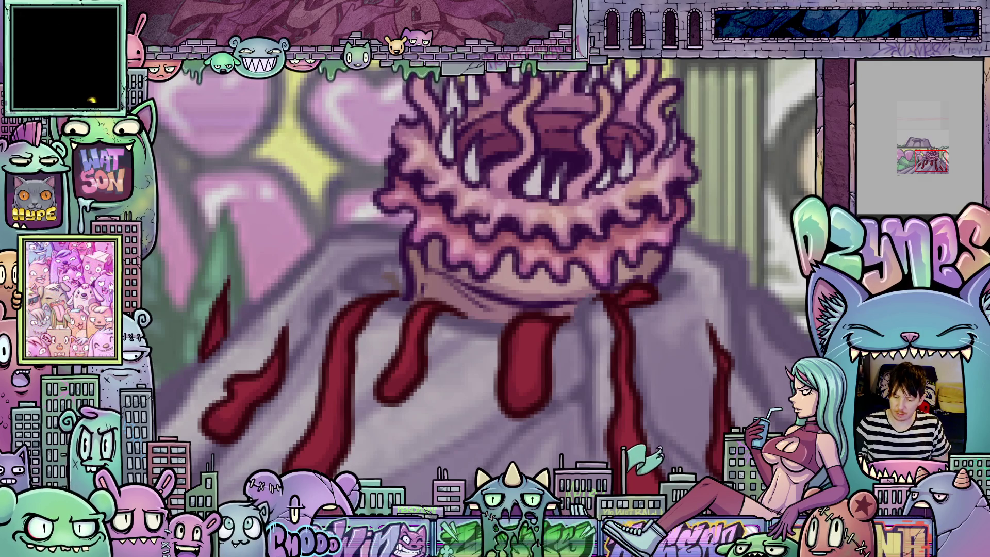
Step back through six frames to the one with red eyes in the crater
key("ctrl+z")
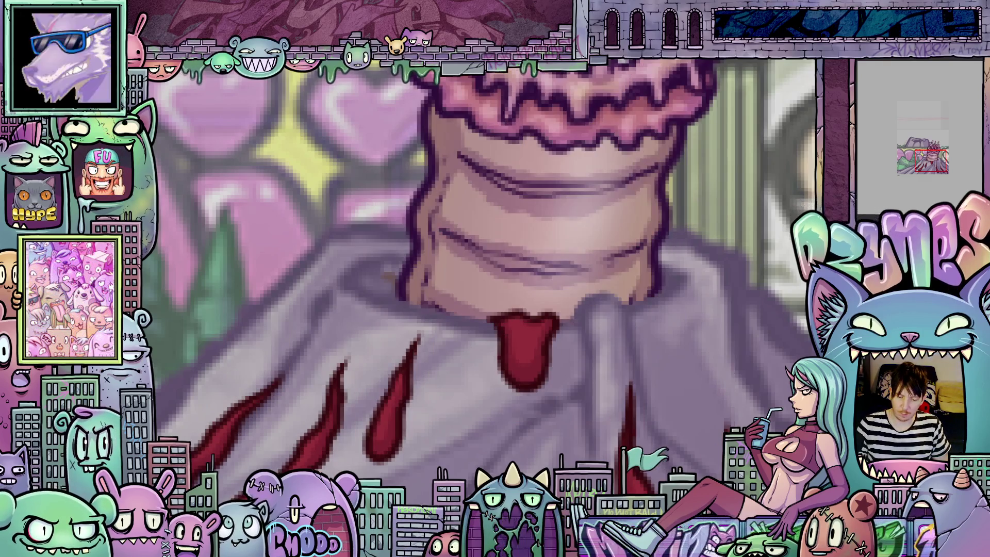
key("ctrl+z")
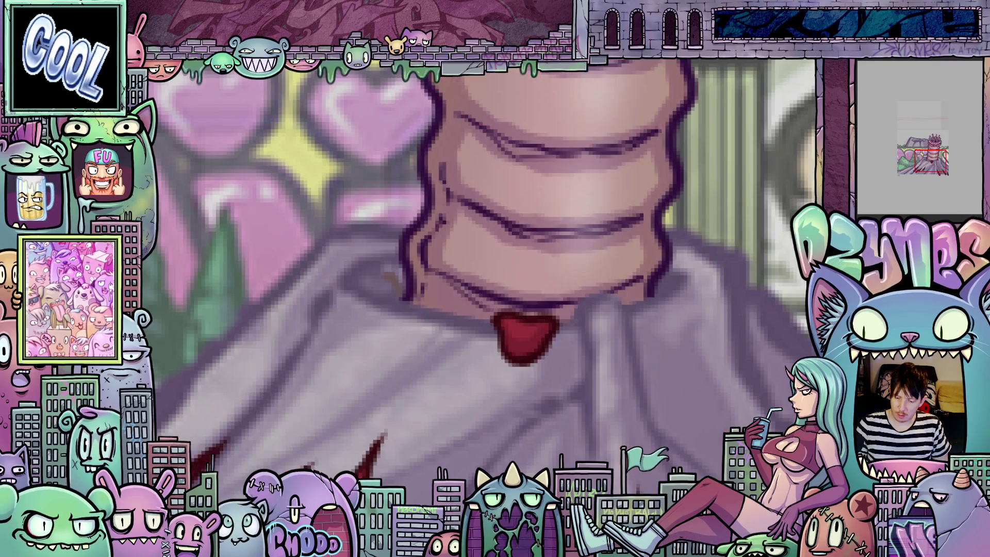
key("ctrl+z")
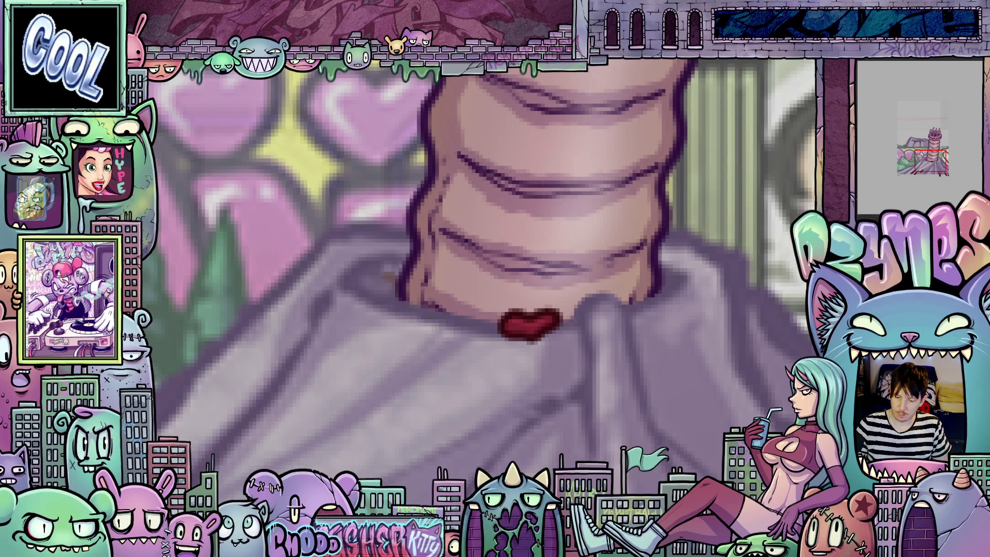
key("ctrl+z")
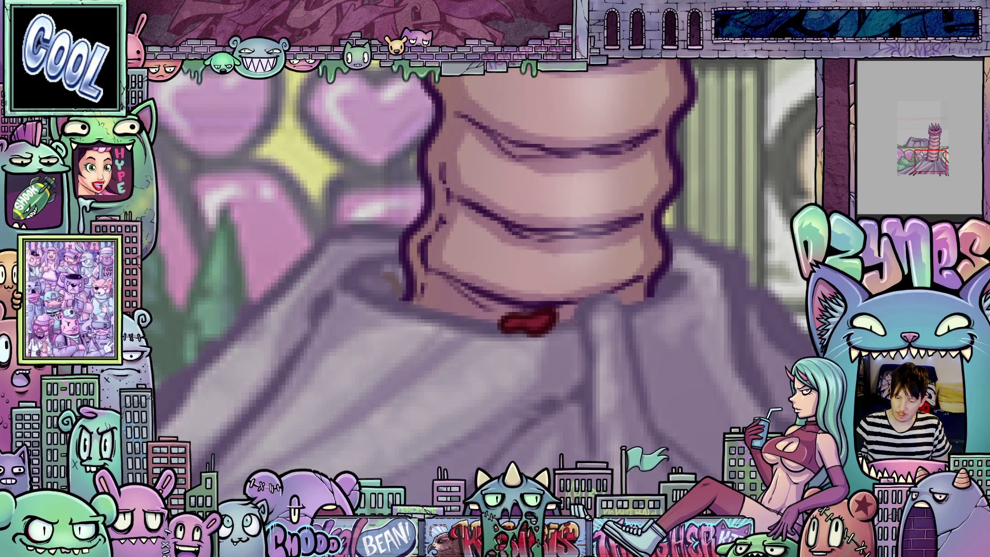
key("ctrl+z")
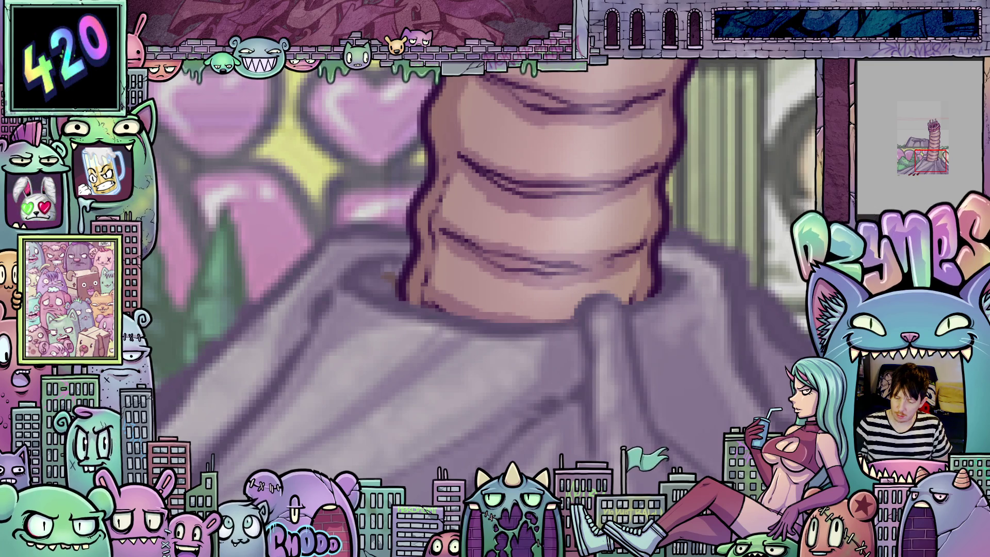
key("ctrl+z")
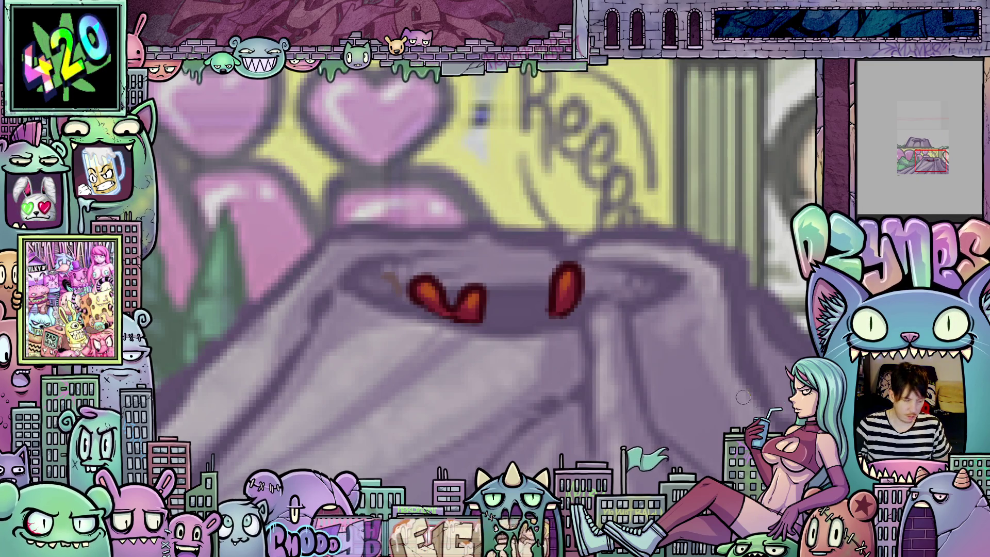
Advance to the larger dark-red splash frame and centre the splash in view
key("ctrl+z")
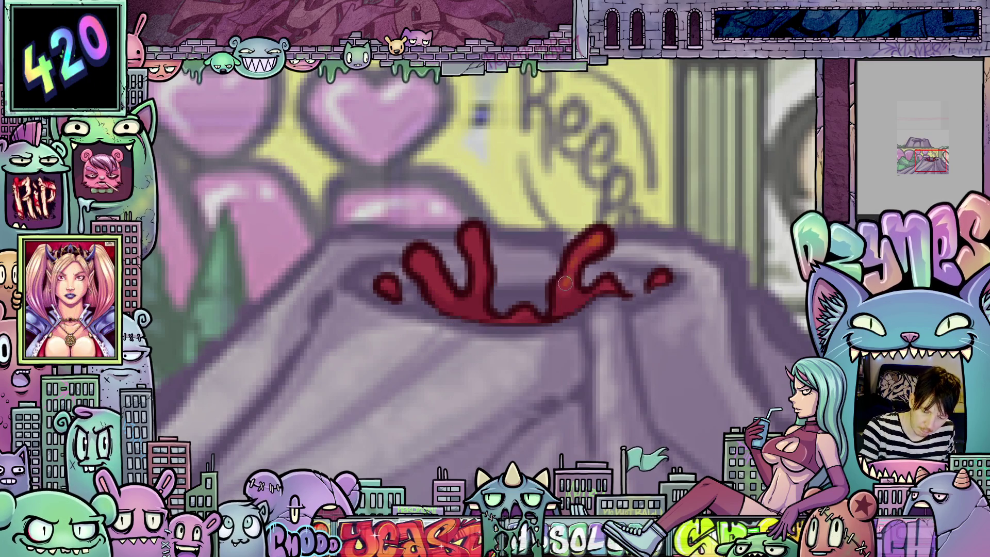
left_click_drag(479, 253, 593, 284)
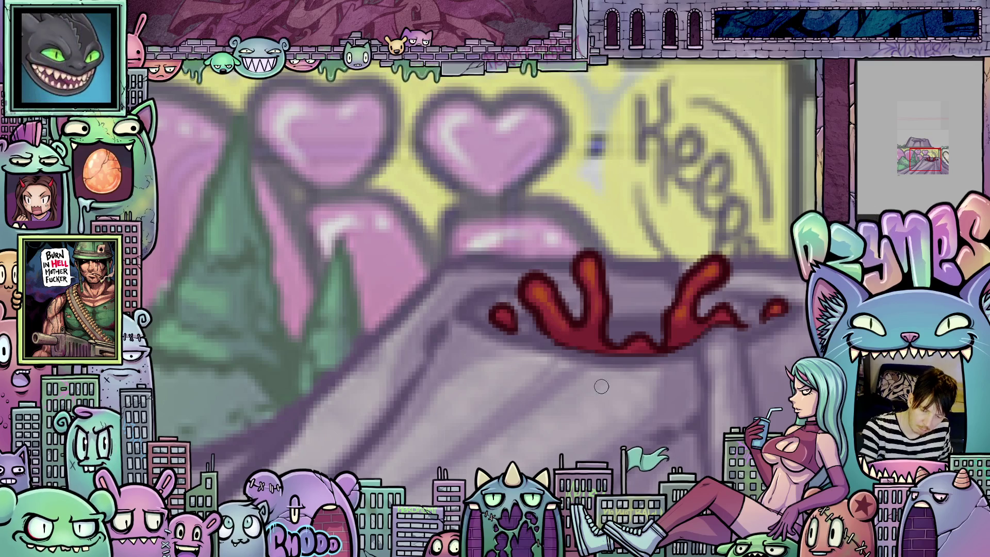
key("period")
key("period")
key("period")
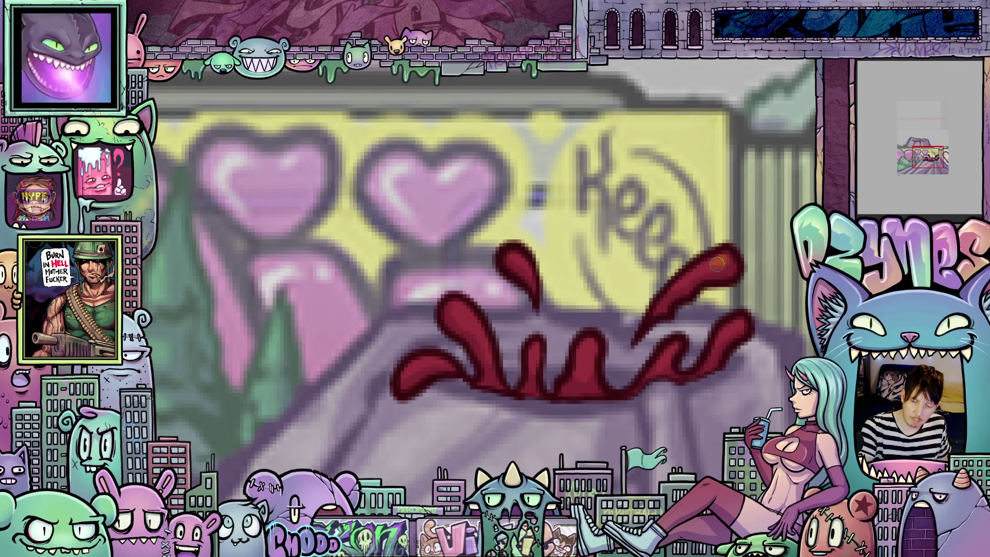
Paint orange highlights on the splash's right tips, middle, top, left and lower-left drips
left_click_drag(717, 264, 681, 291)
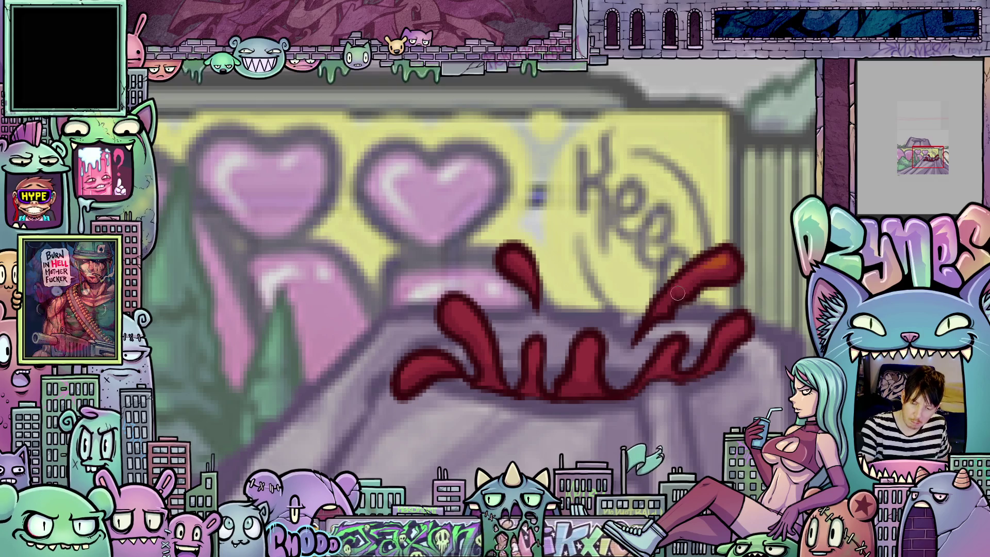
left_click_drag(740, 324, 722, 335)
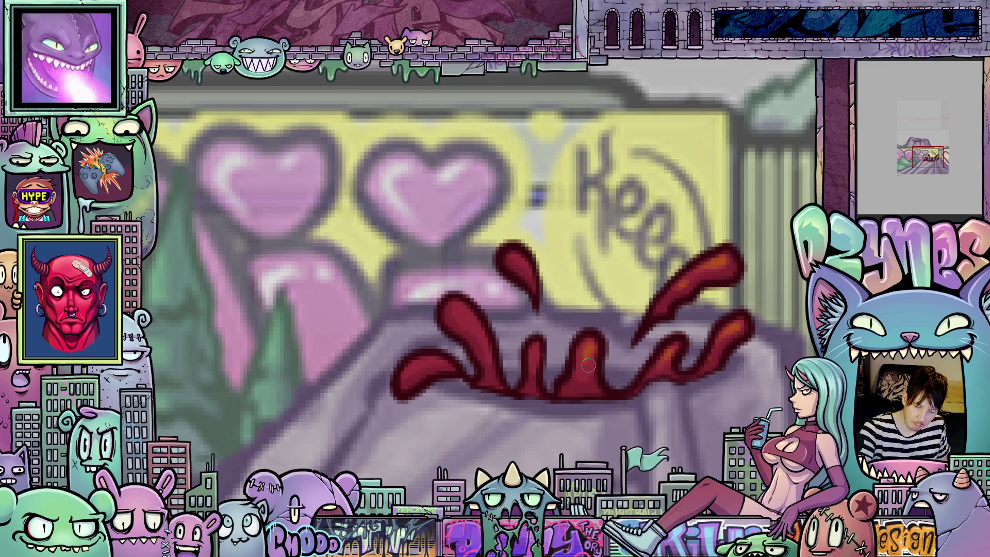
left_click_drag(593, 346, 584, 361)
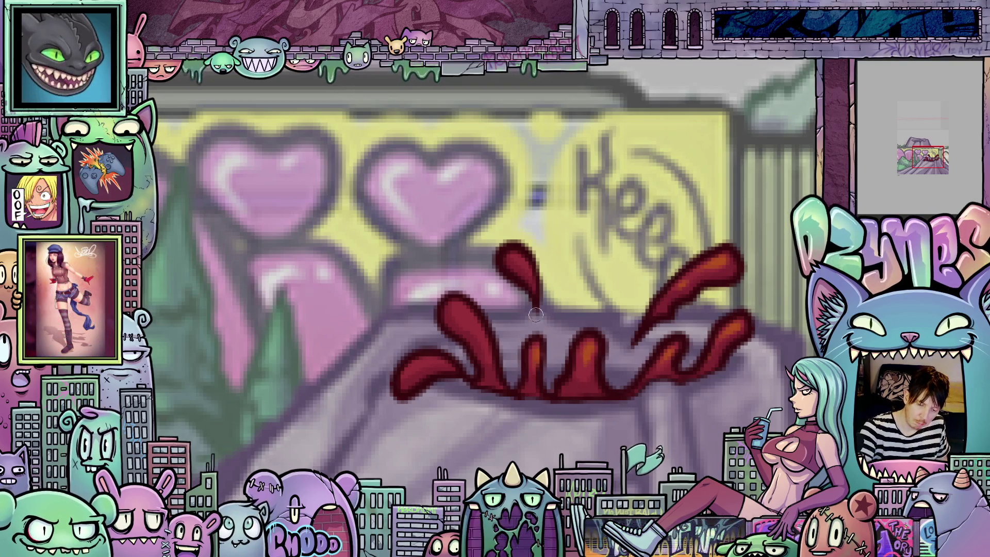
left_click_drag(518, 260, 528, 269)
mouse_move(466, 311)
left_mouse_down()
mouse_move(458, 316)
mouse_move(472, 326)
left_mouse_up()
left_click_drag(409, 369, 433, 361)
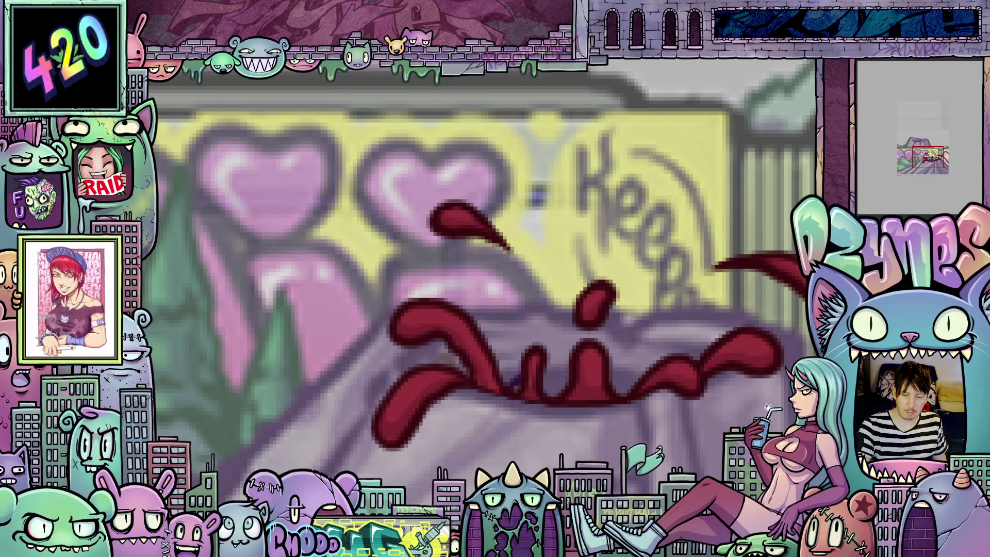
Dab an orange highlight on the red ball in the worm-tips frame
scroll(740, 375, "right", 3)
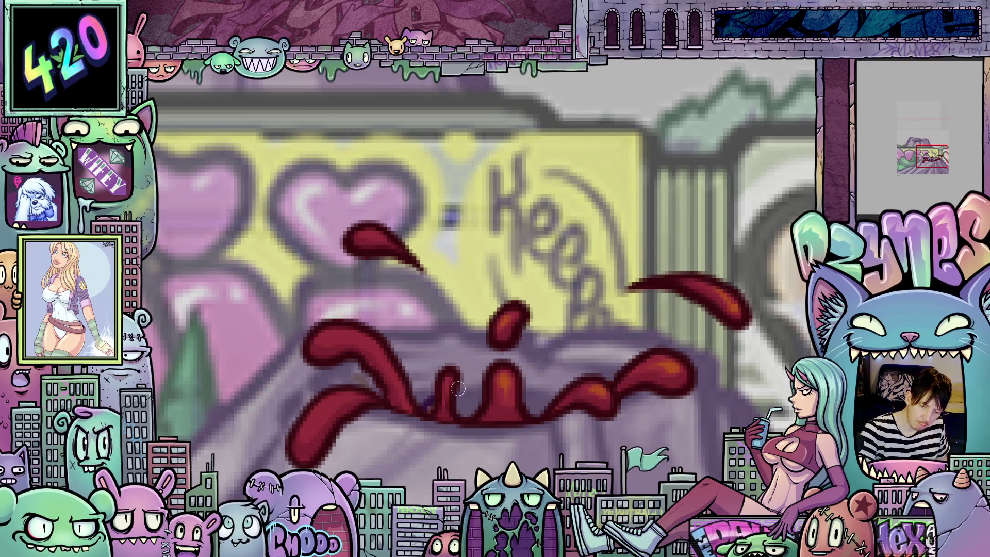
scroll(485, 322, "left", 5)
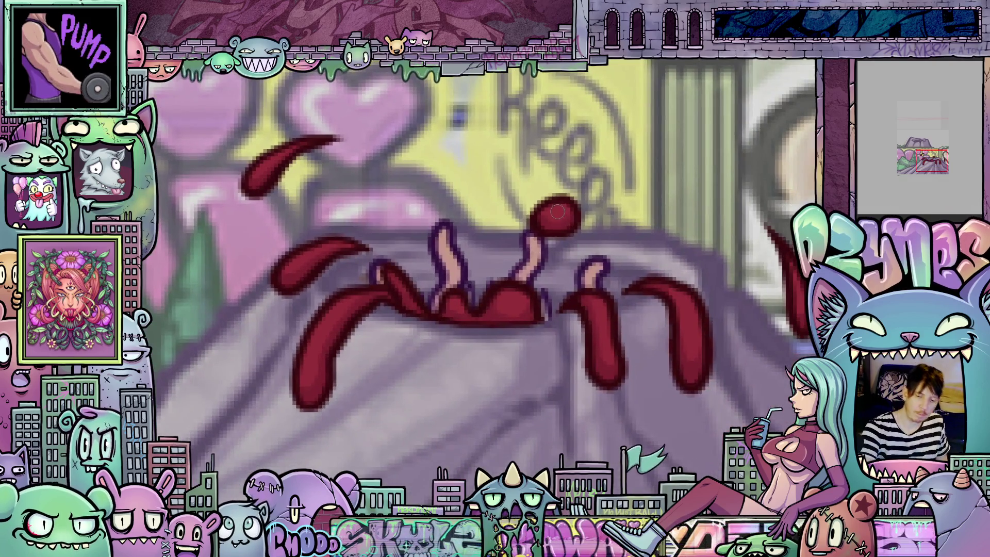
left_click(557, 212)
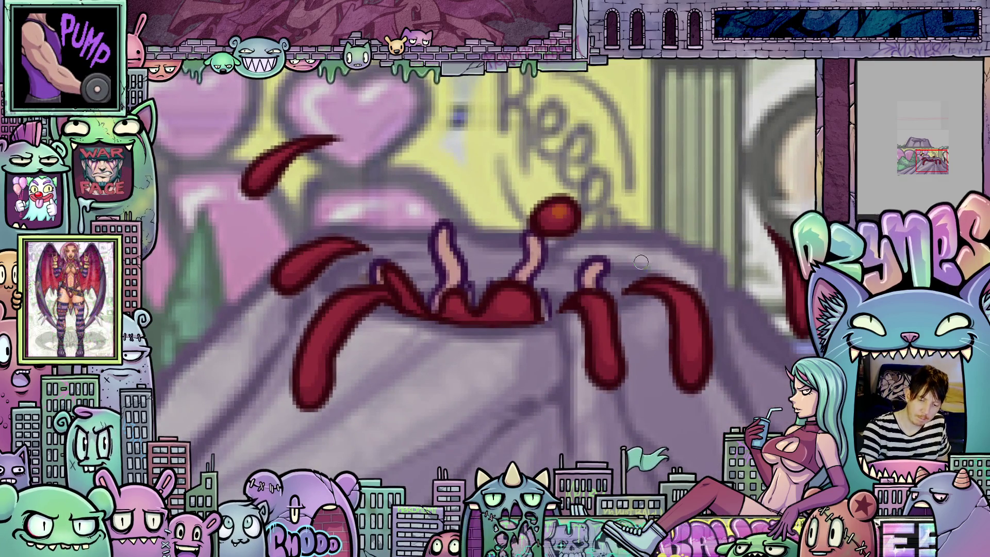
Highlight the right red stroke in orange and add a new red stroke upward beside it
mouse_move(611, 308)
left_mouse_down()
mouse_move(599, 317)
mouse_move(609, 357)
left_mouse_up()
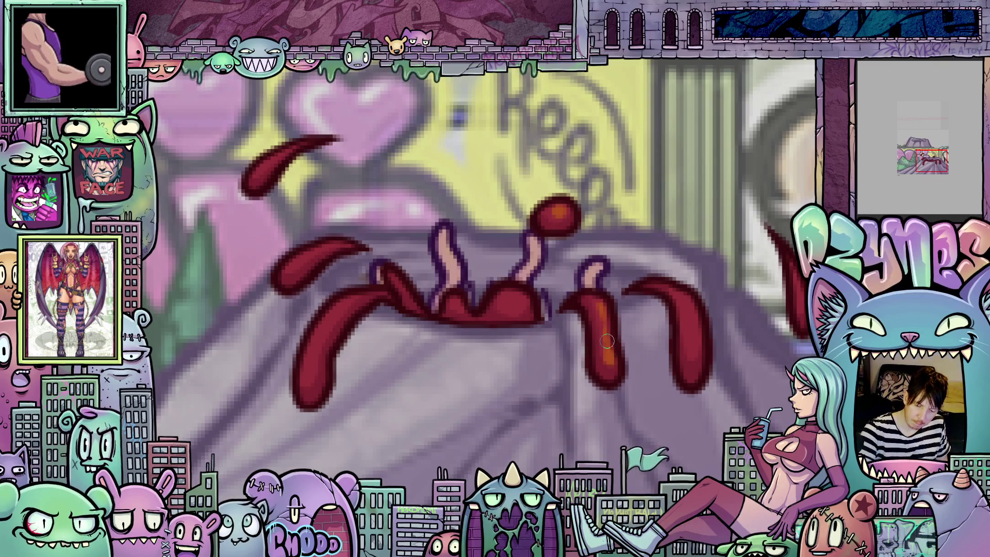
mouse_move(693, 330)
left_mouse_down()
mouse_move(693, 353)
mouse_move(692, 332)
left_mouse_up()
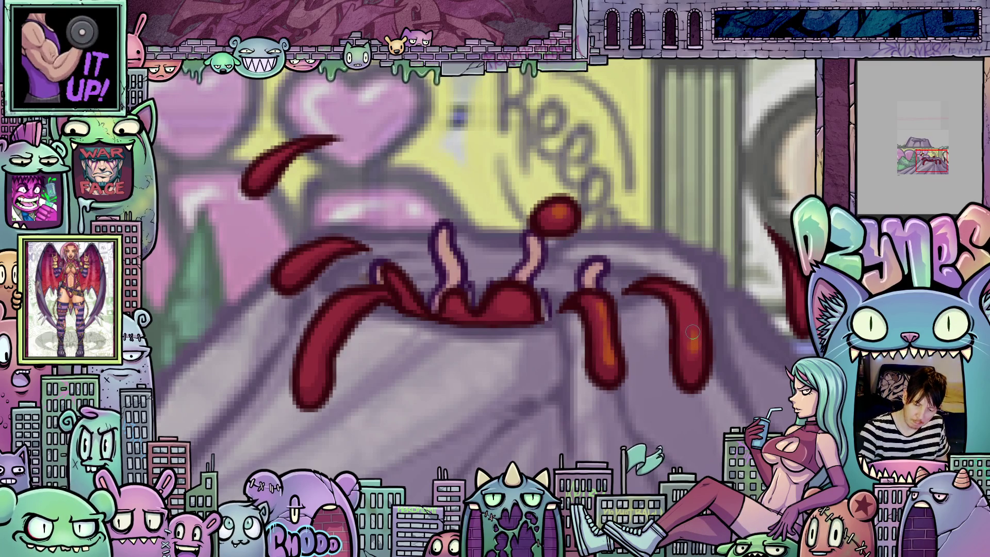
left_click_drag(681, 298, 604, 329)
left_click_drag(714, 355, 727, 311)
Add a lighter orange highlight inside the left drip, then re-centre on the emerging worm
scroll(726, 311, "left", 3)
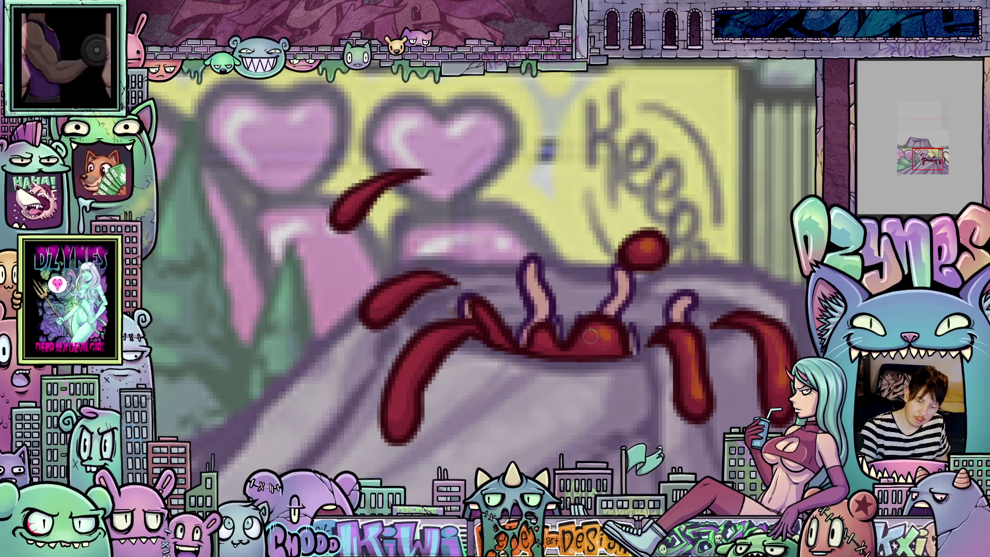
left_click_drag(561, 436, 609, 430)
left_click_drag(473, 413, 468, 405)
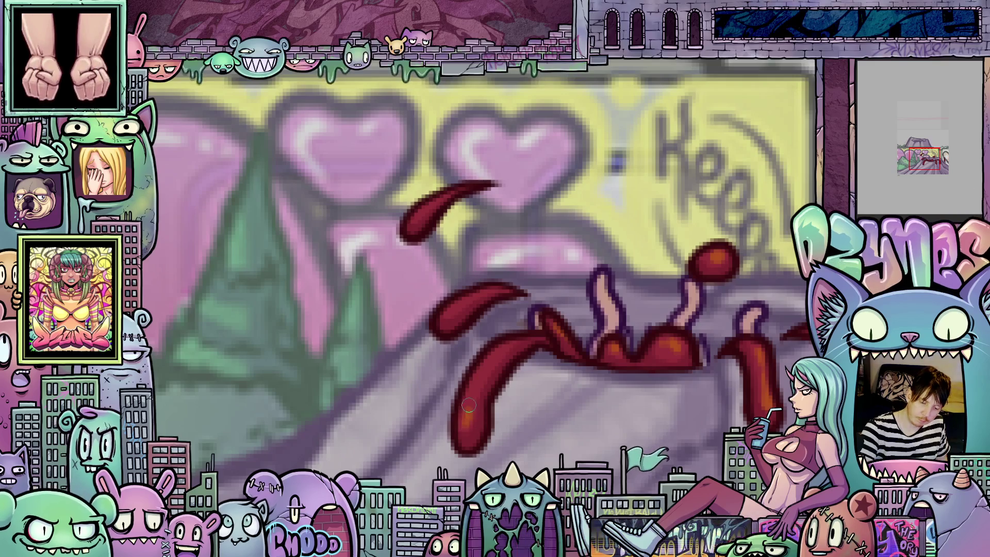
left_click_drag(574, 343, 674, 397)
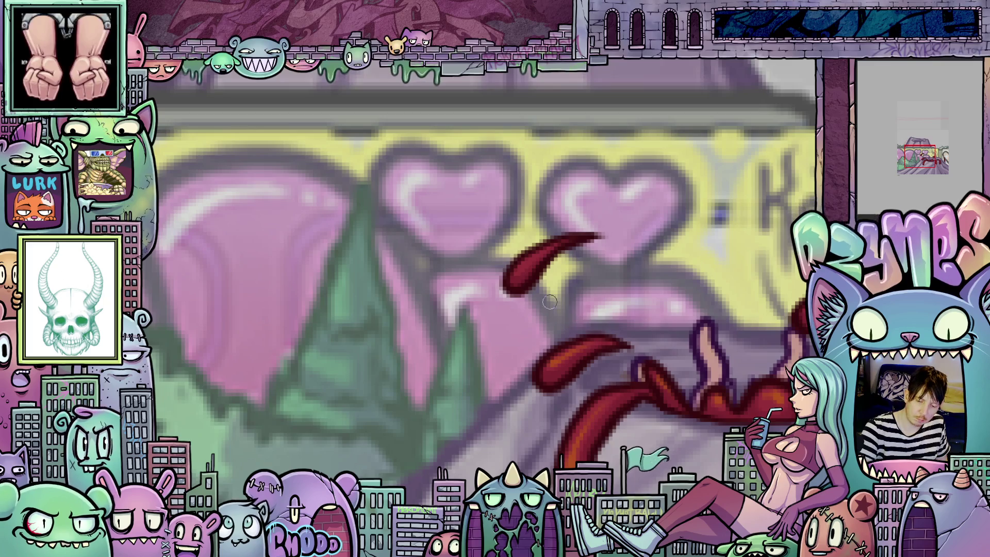
scroll(722, 429, "down", 2)
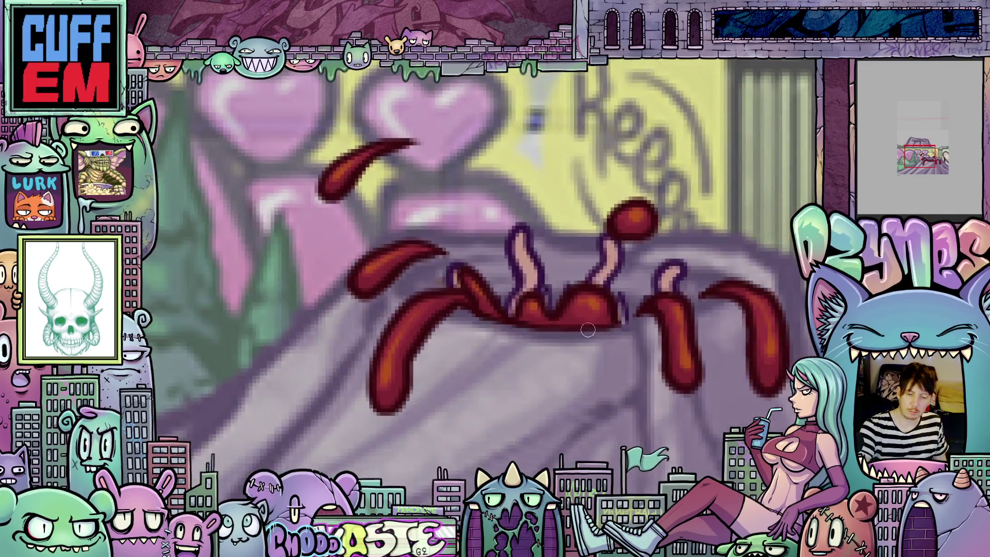
scroll(737, 420, "up", 2)
mouse_move(737, 420)
left_mouse_down()
mouse_move(593, 371)
mouse_move(631, 350)
mouse_move(632, 302)
left_mouse_up()
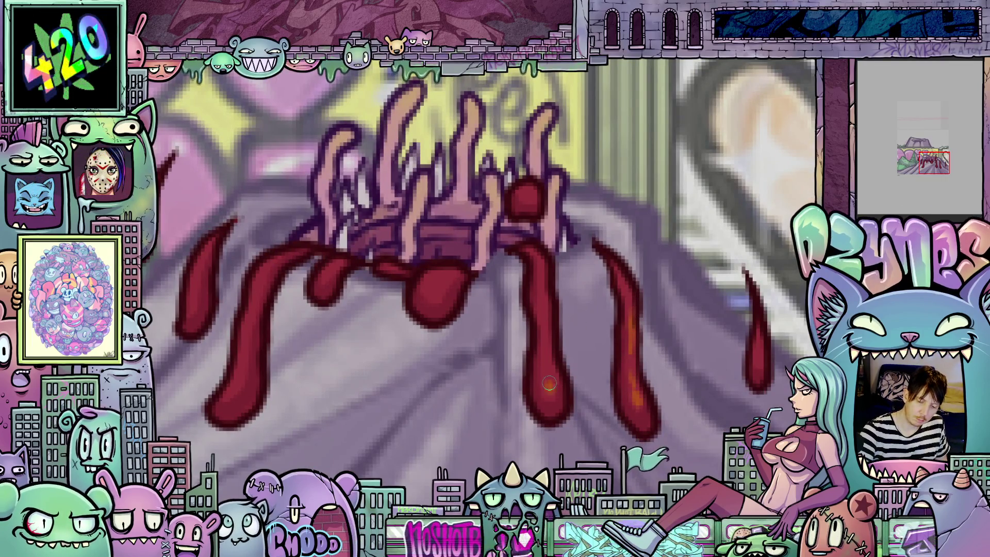
Dab orange highlights on the middle drip and the central, right and left red blobs
left_click_drag(549, 383, 542, 278)
left_click_drag(767, 365, 637, 342)
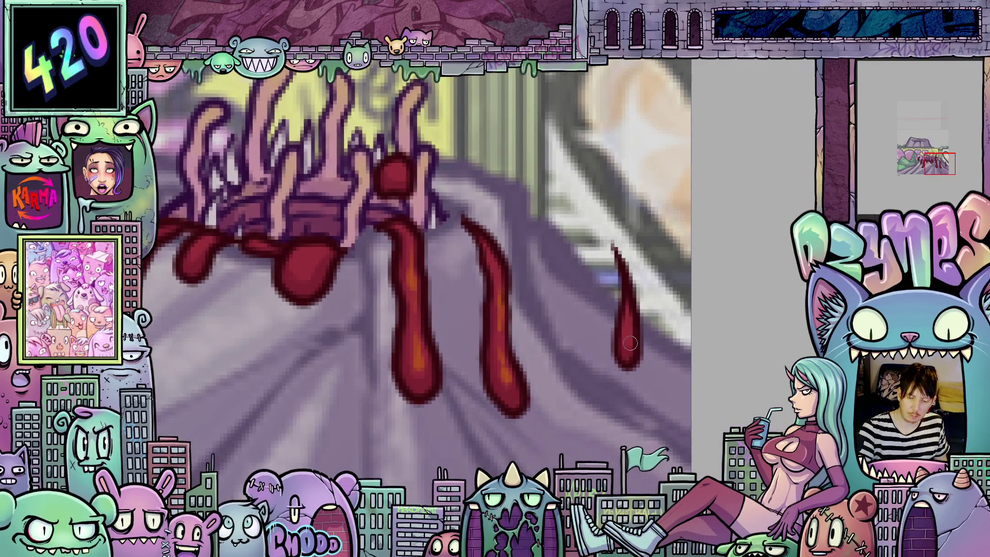
left_click_drag(653, 308, 883, 390)
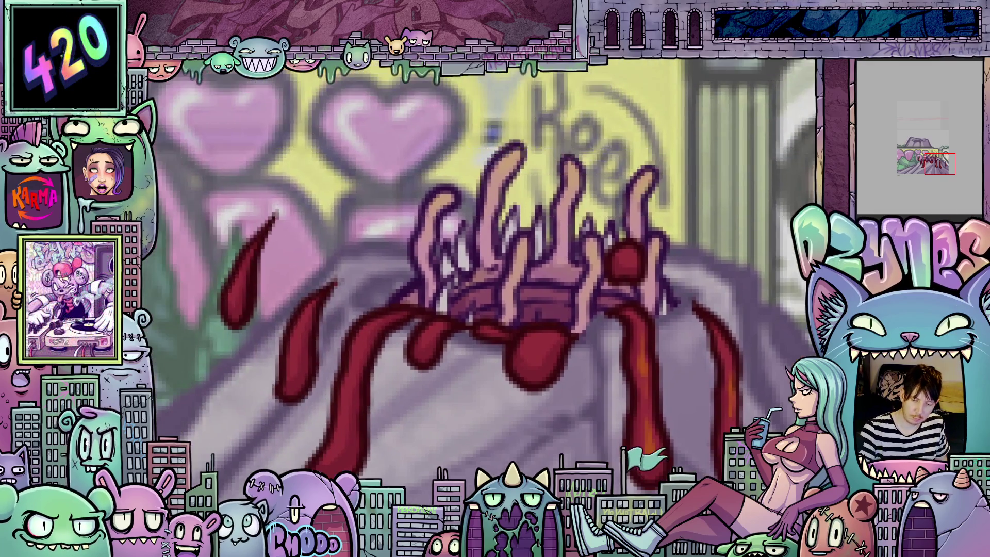
left_click(530, 349)
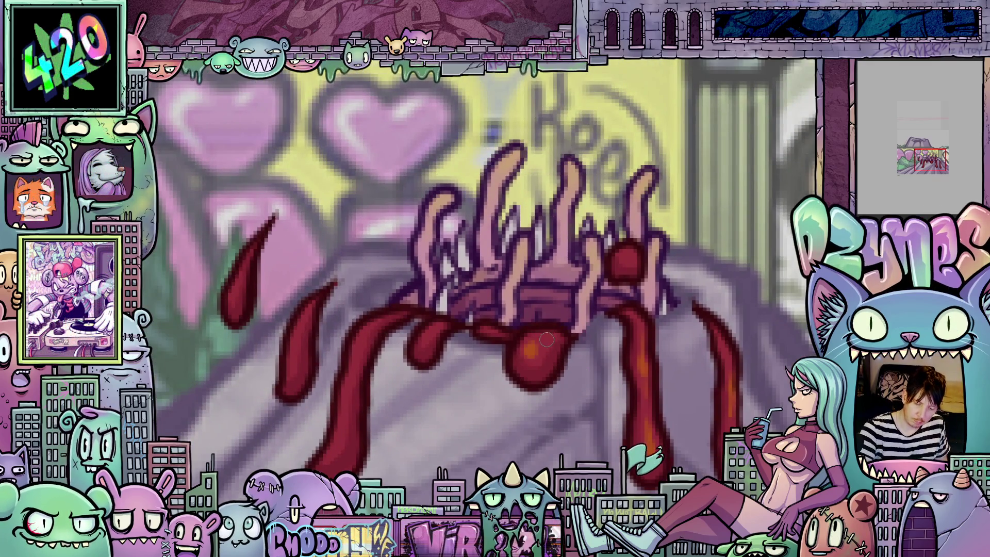
left_click(629, 265)
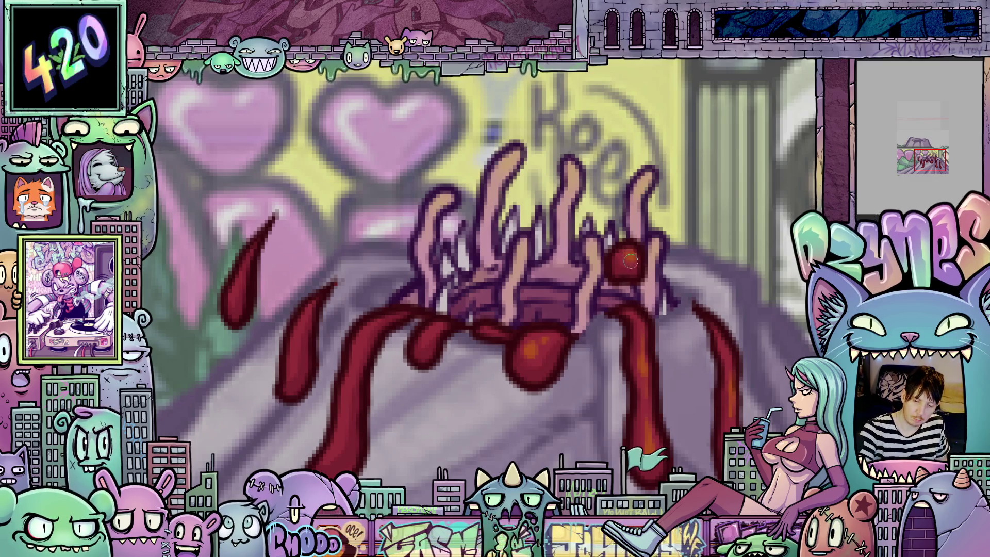
left_click(425, 335)
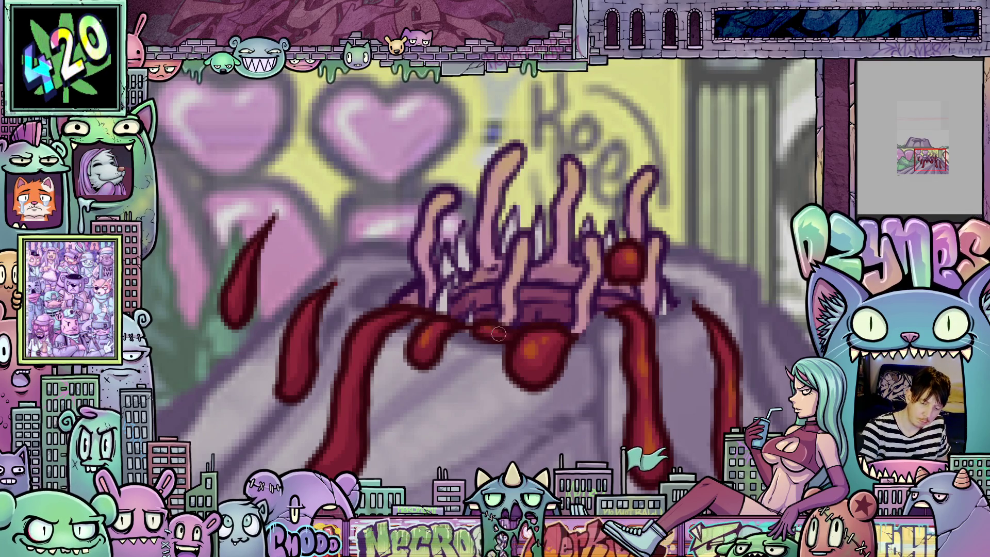
Look over the frame, then advance to the toothed worm-mouth frame
scroll(498, 334, "left", 5)
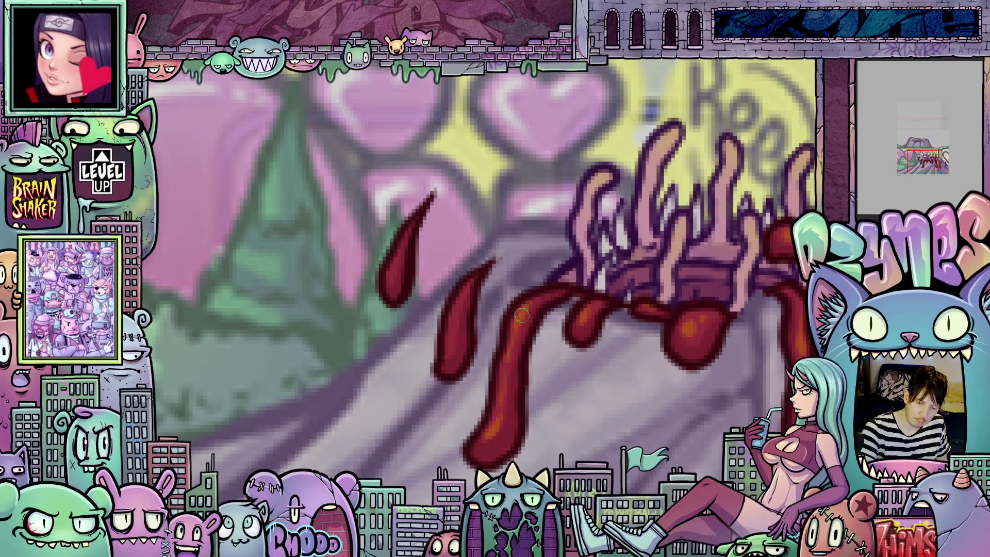
scroll(526, 340, "left", 3)
scroll(526, 340, "up", 1)
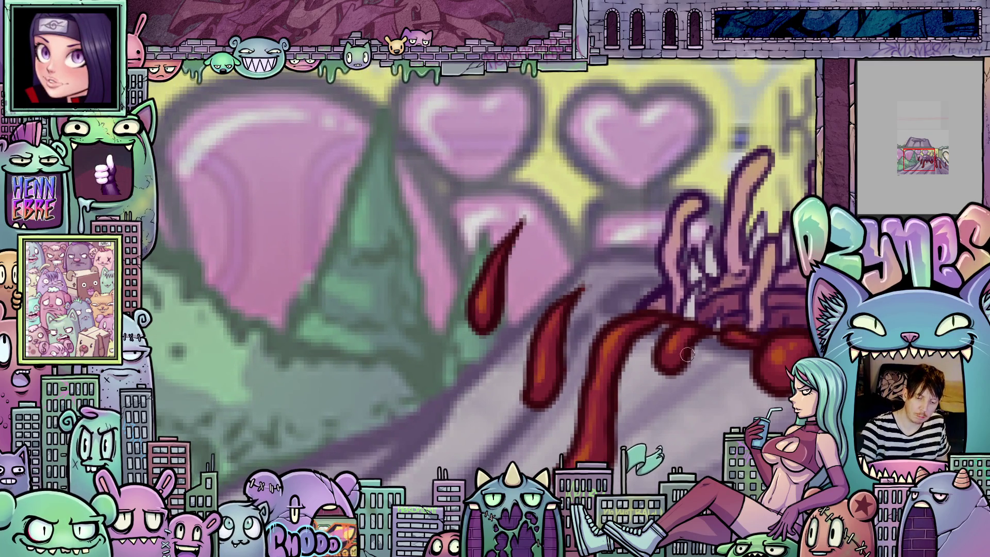
scroll(567, 340, "right", 4)
scroll(567, 340, "down", 2)
scroll(650, 371, "down", 4)
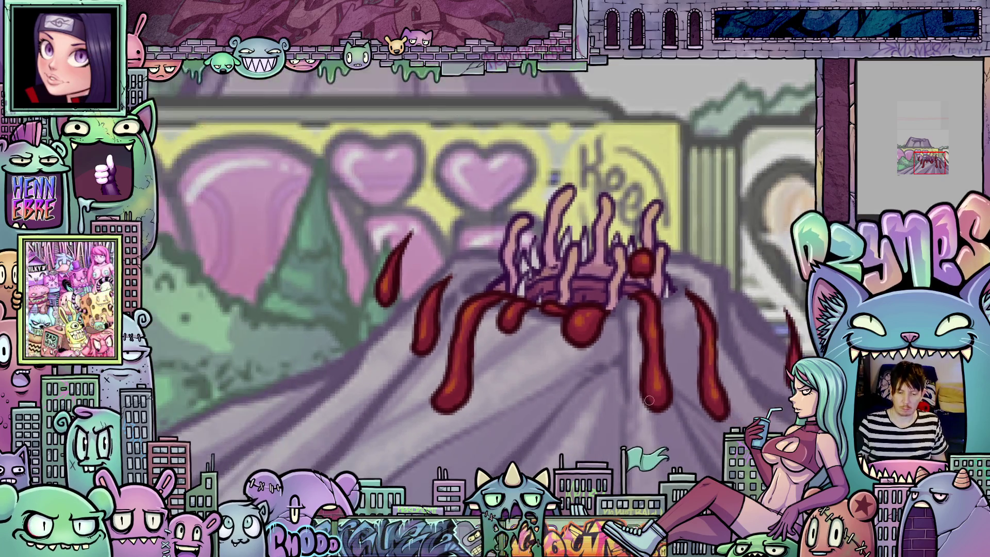
scroll(653, 411, "up", 2)
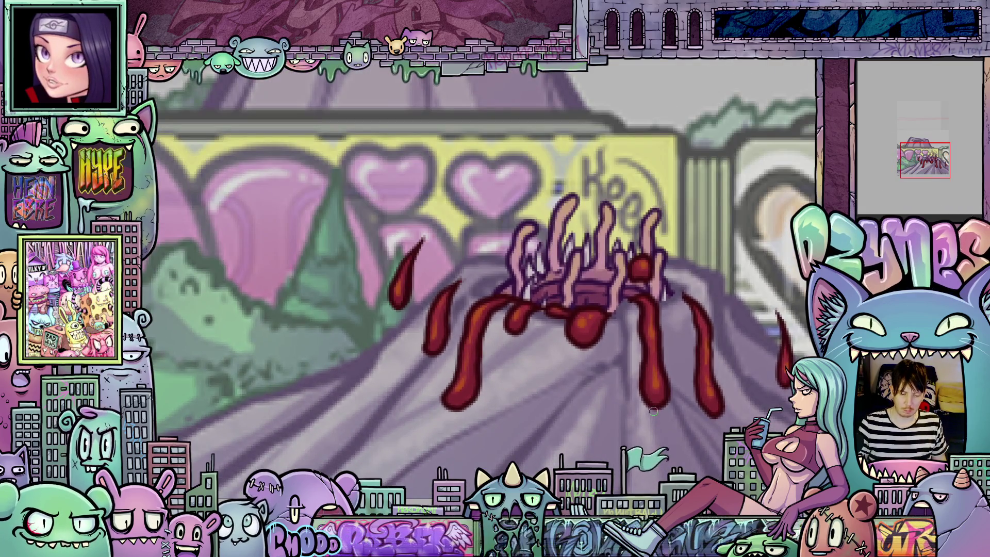
key("ctrl+z")
key("ctrl+z")
scroll(602, 415, "up", 1)
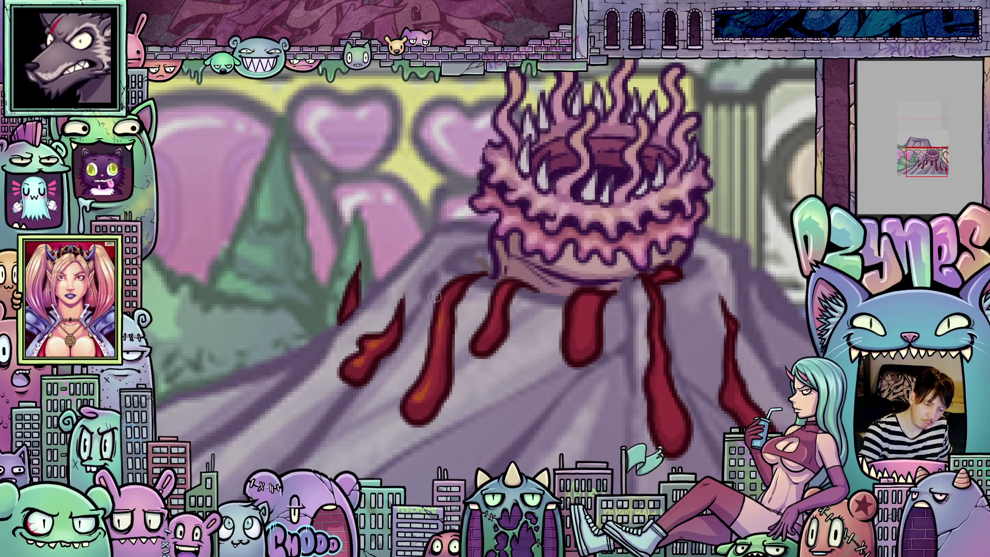
Pan and zoom across the dripping worm head and the drips on its right
left_click_drag(356, 308, 450, 347)
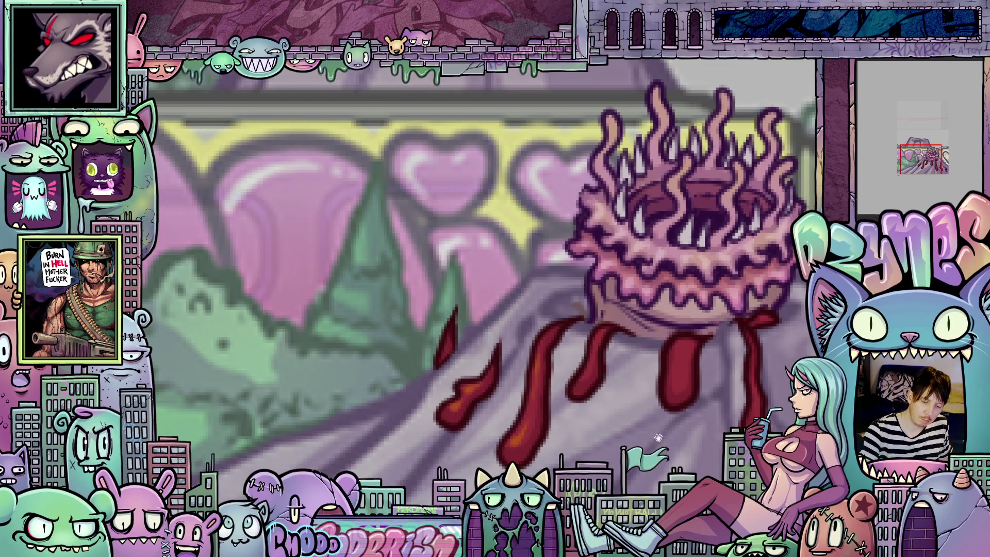
left_click_drag(657, 437, 581, 439)
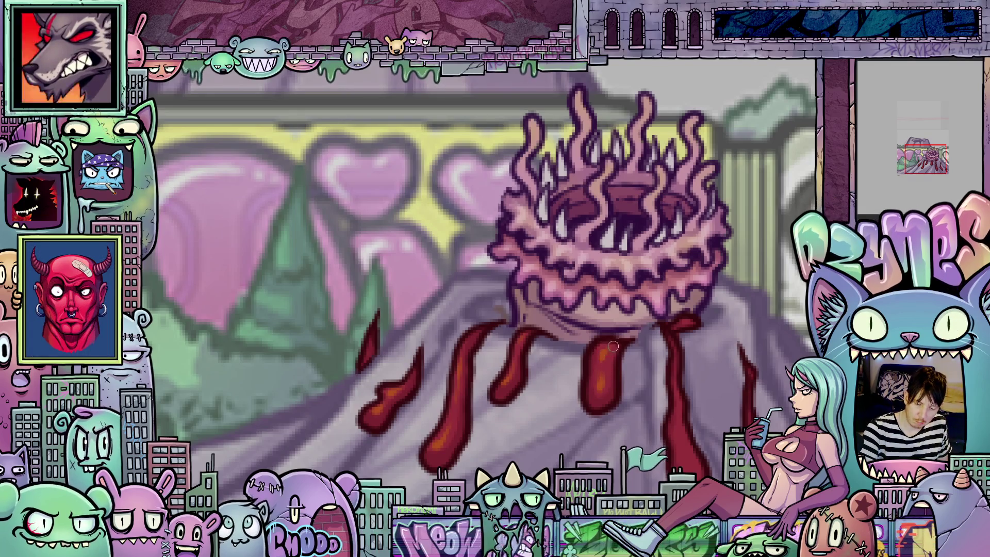
scroll(600, 351, "right", 3)
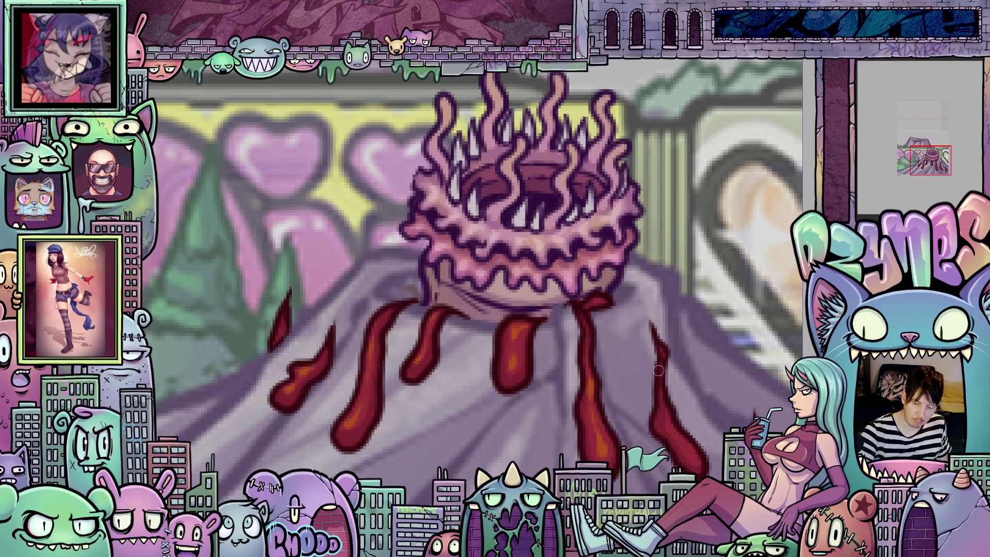
scroll(588, 360, "up", 2)
scroll(565, 366, "down", 3)
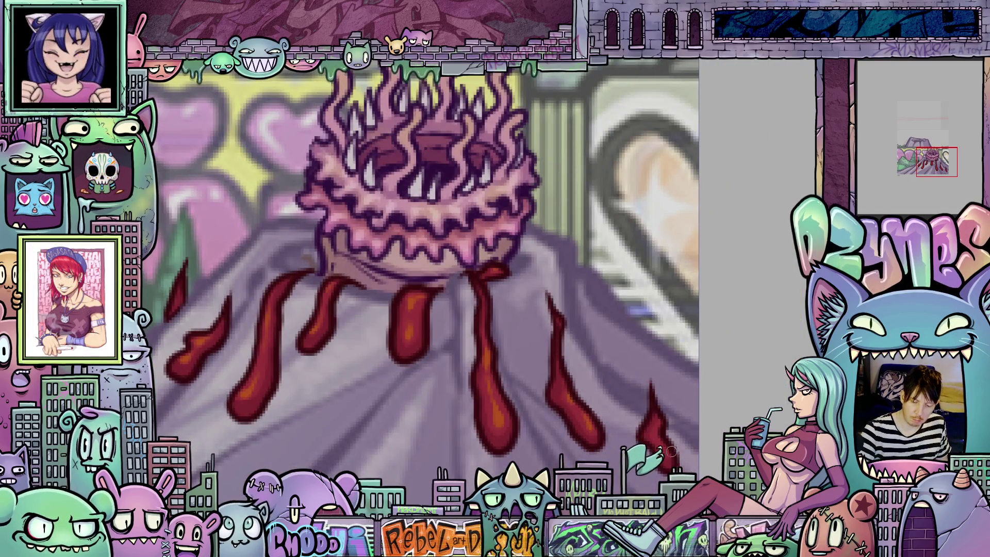
scroll(694, 383, "down", 2)
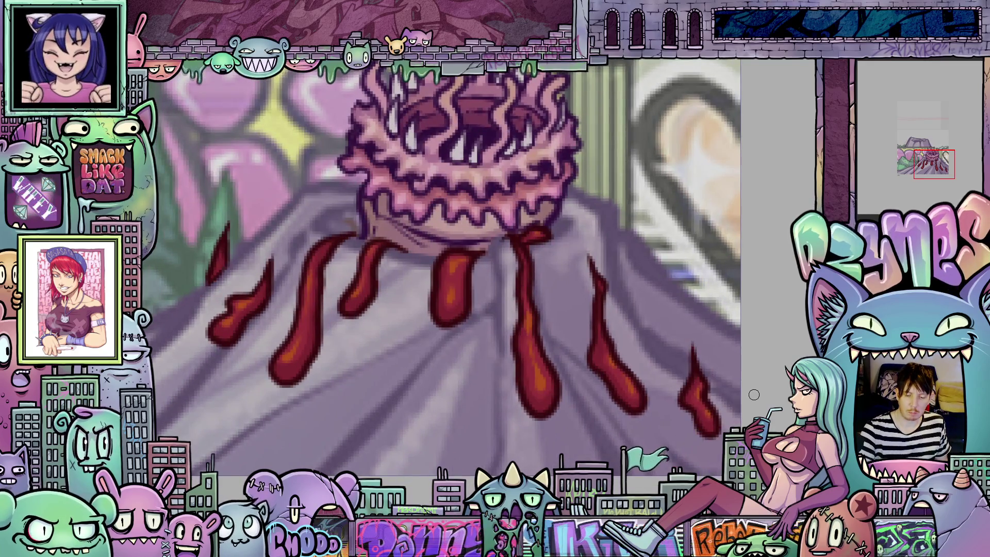
scroll(754, 394, "up", 2)
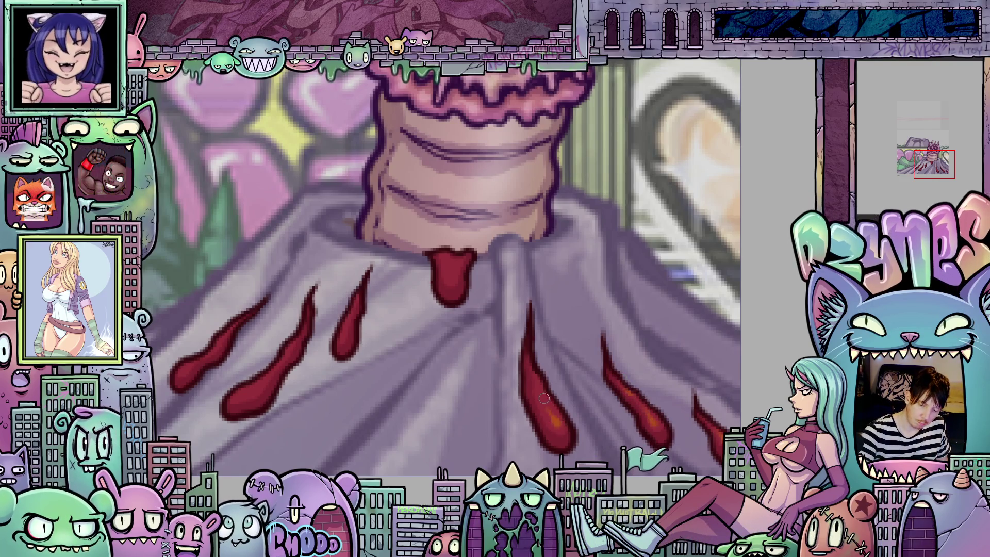
left_click_drag(557, 440, 591, 302)
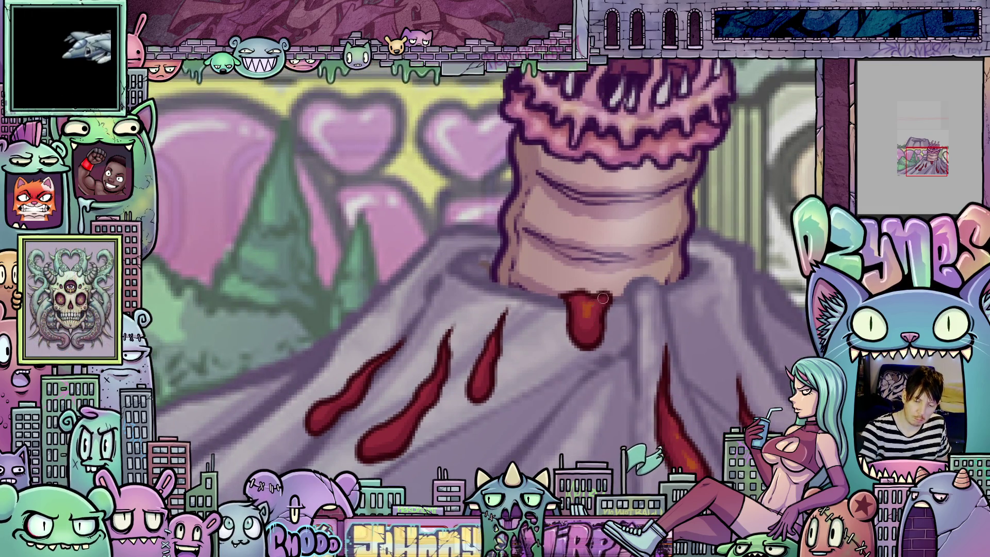
mouse_move(477, 377)
left_mouse_down()
mouse_move(555, 366)
mouse_move(568, 339)
left_mouse_up()
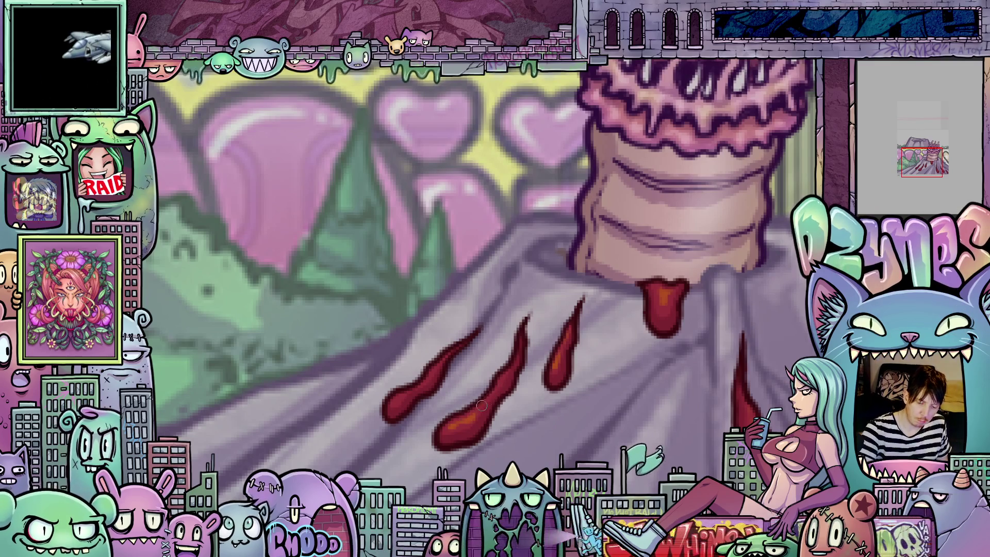
left_click_drag(501, 381, 609, 373)
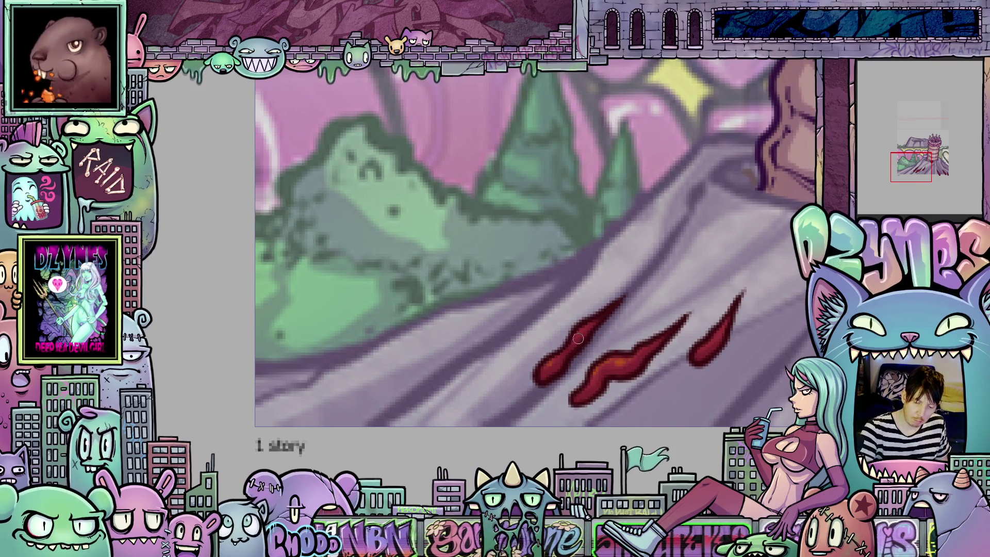
Pan and zoom to inspect the worm's body, the drips at the mound's lower right and the right-edge splashes
left_click_drag(742, 365, 624, 377)
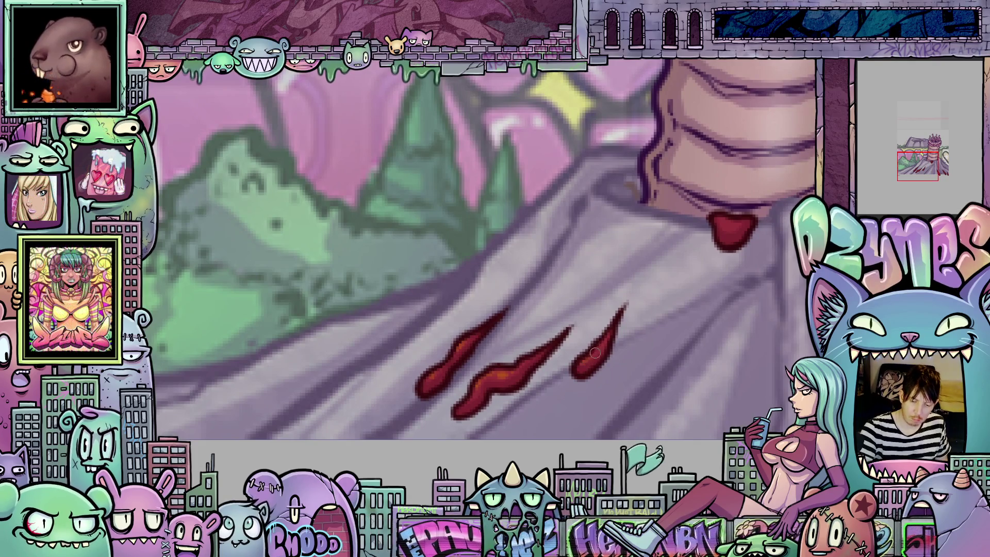
left_click_drag(719, 359, 559, 470)
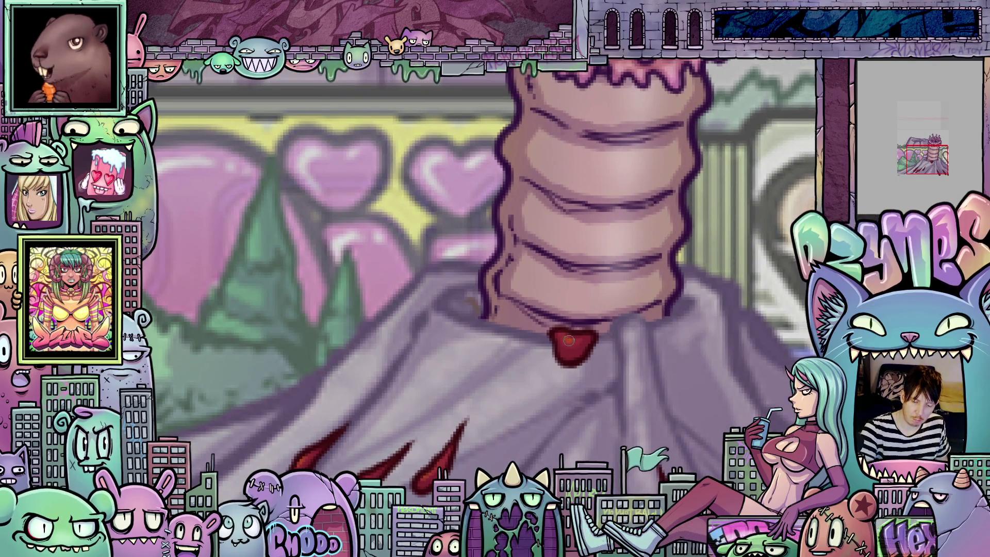
left_click_drag(578, 339, 626, 358)
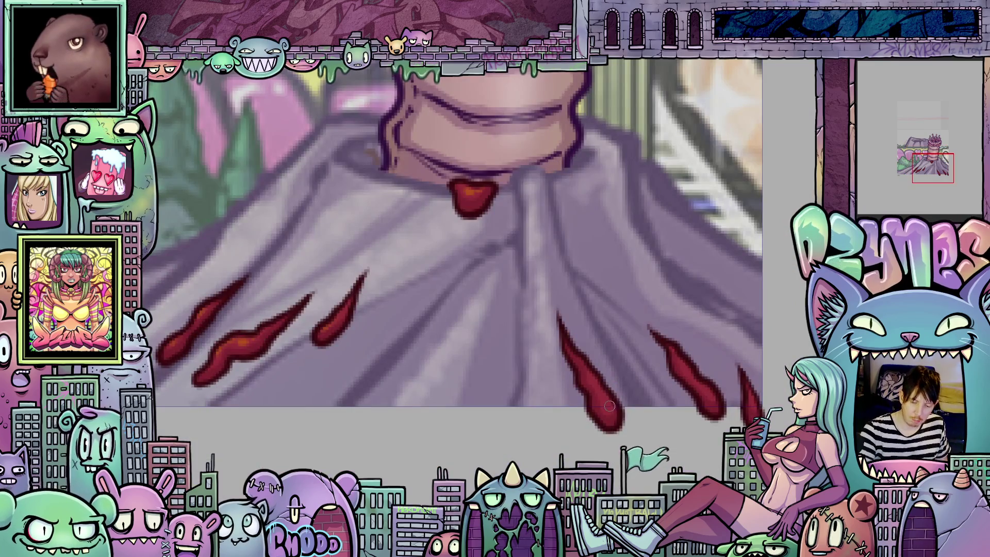
left_click_drag(712, 398, 608, 391)
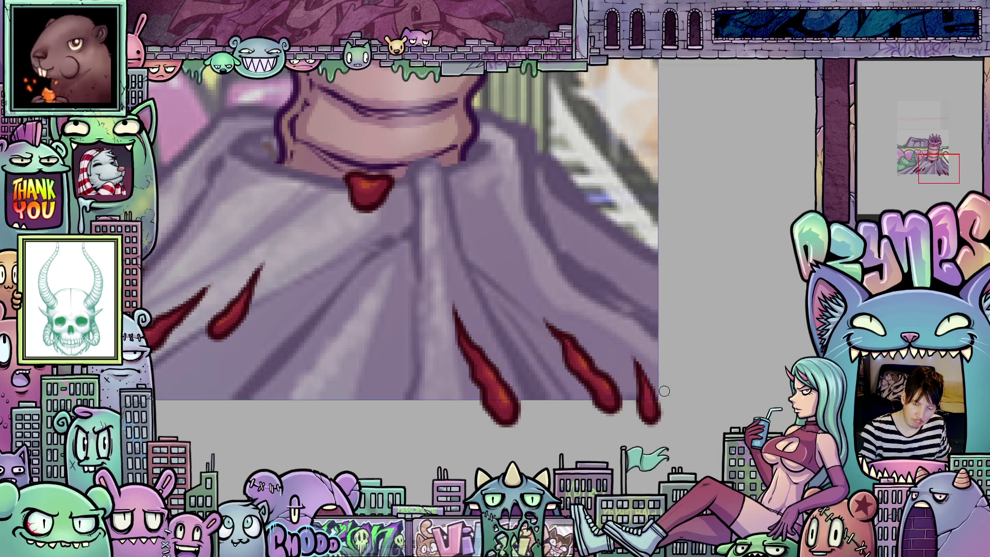
Undo the orange highlights on the red drips and splashes, then scroll around to check the frame
key("ctrl+z")
scroll(655, 381, "left", 3)
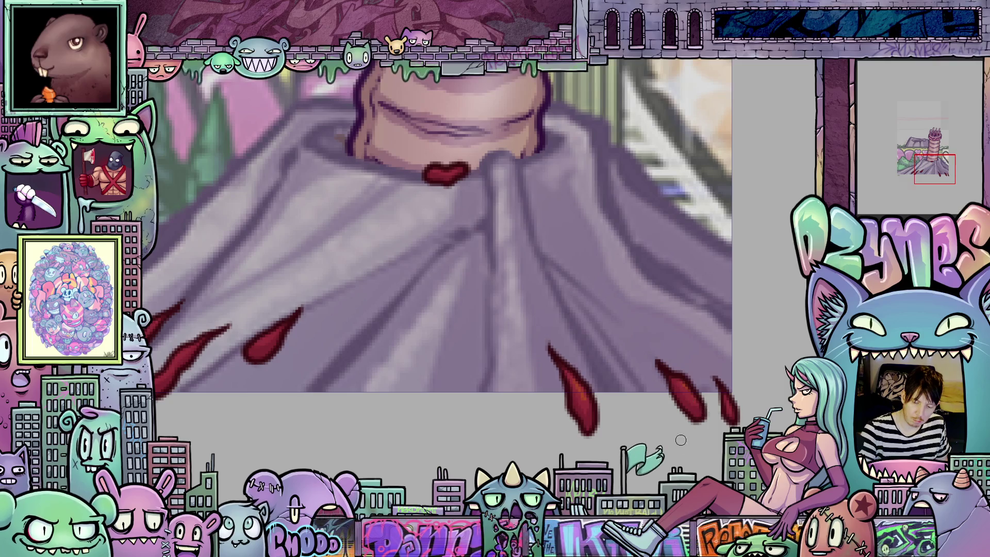
scroll(680, 439, "left", 10)
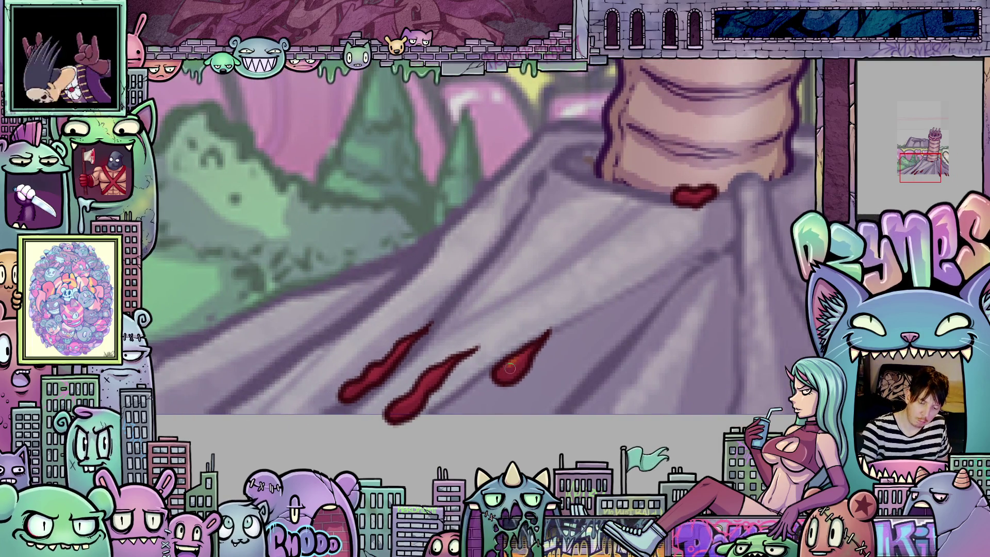
scroll(418, 391, "left", 5)
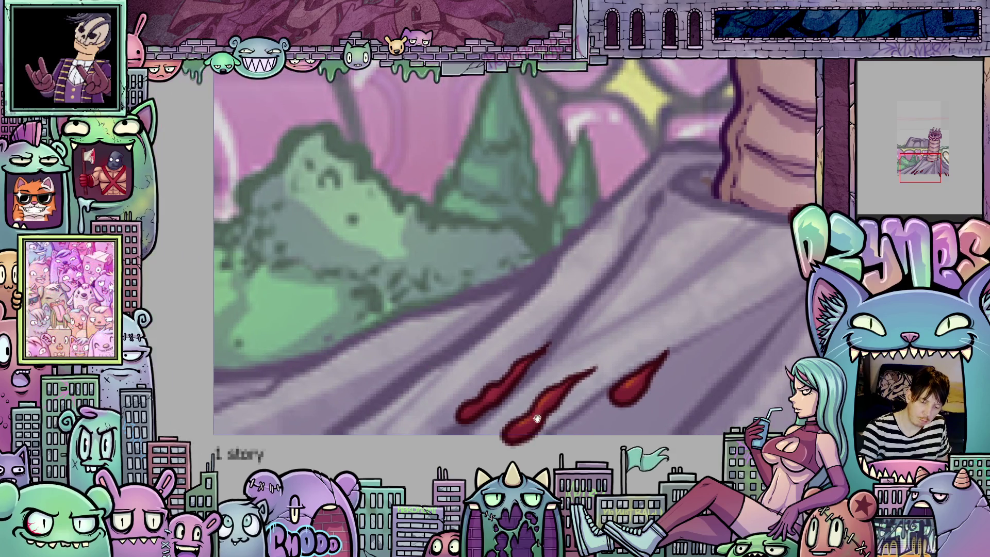
scroll(516, 367, "right", 8)
scroll(516, 367, "up", 5)
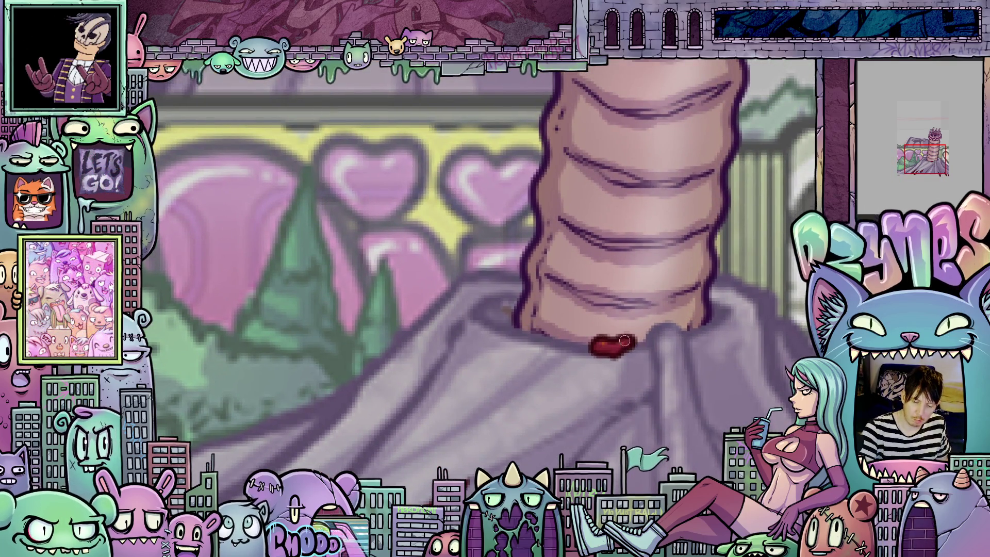
scroll(624, 340, "down", 4)
scroll(629, 339, "right", 4)
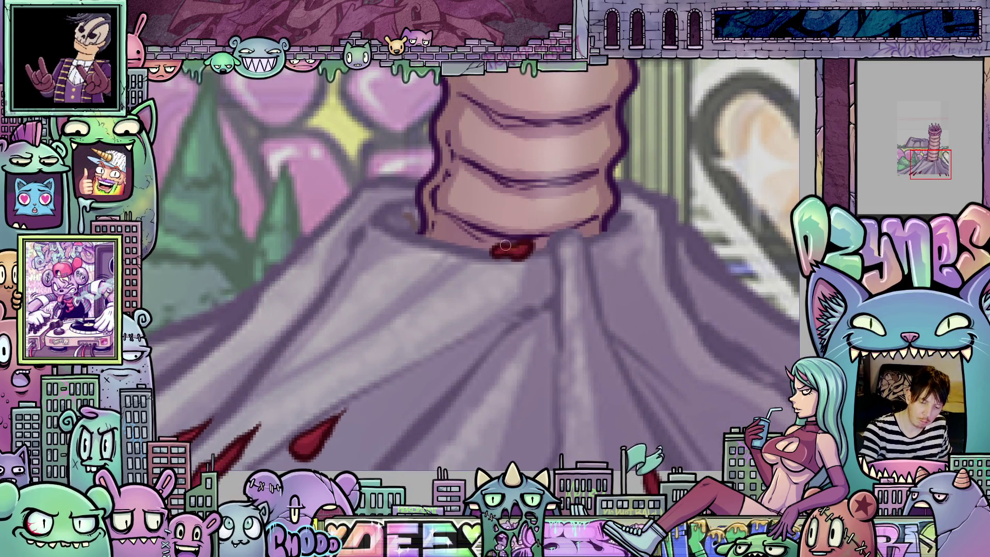
scroll(526, 386, "left", 9)
scroll(526, 386, "down", 3)
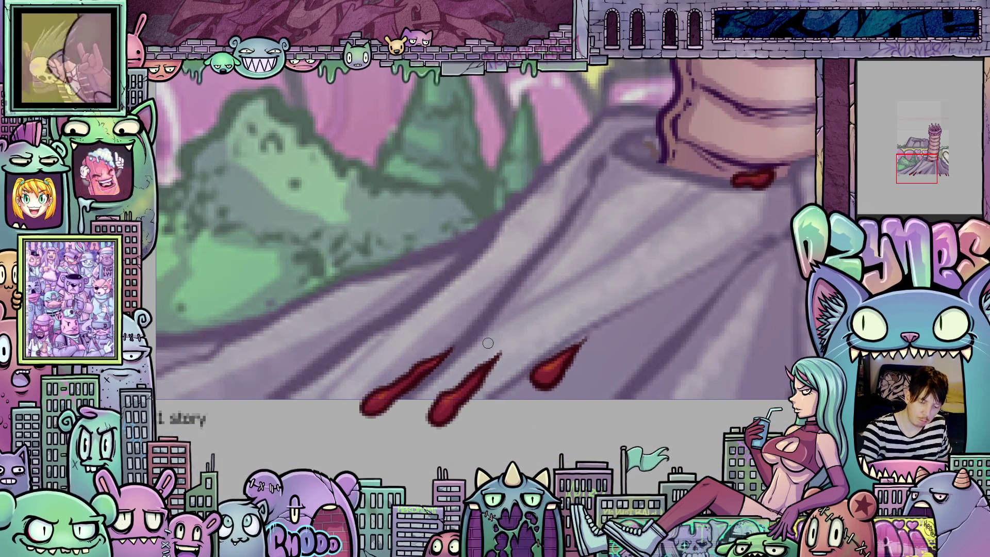
scroll(536, 386, "right", 9)
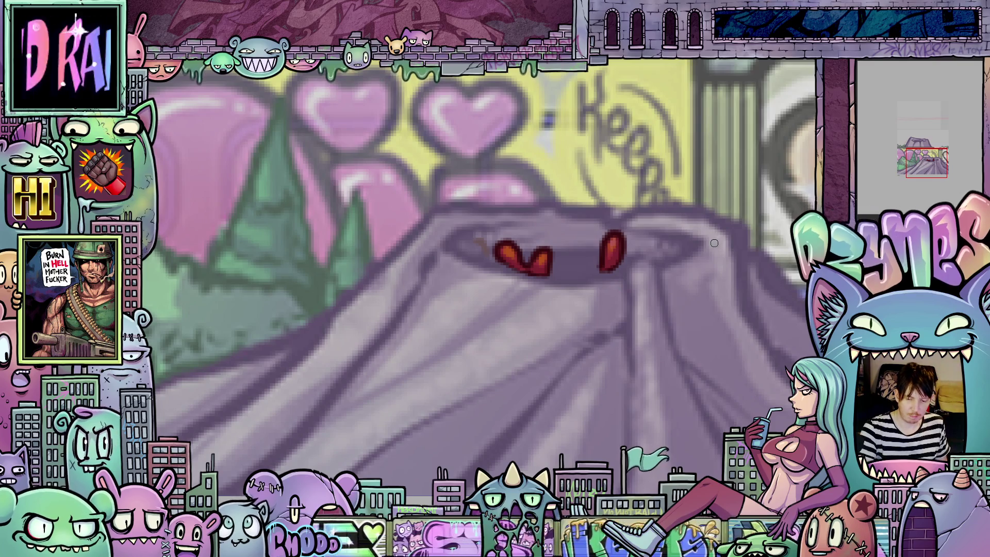
Zoom out to the whole page, play and stop the worm-rising animation, then show the fully risen worm frame
scroll(688, 247, "down", 5)
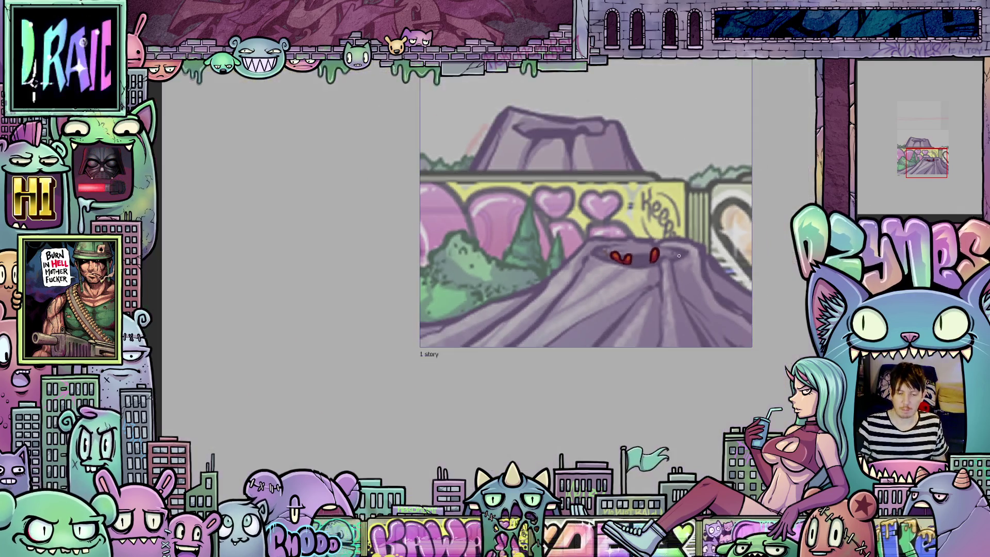
left_click_drag(622, 369, 619, 381)
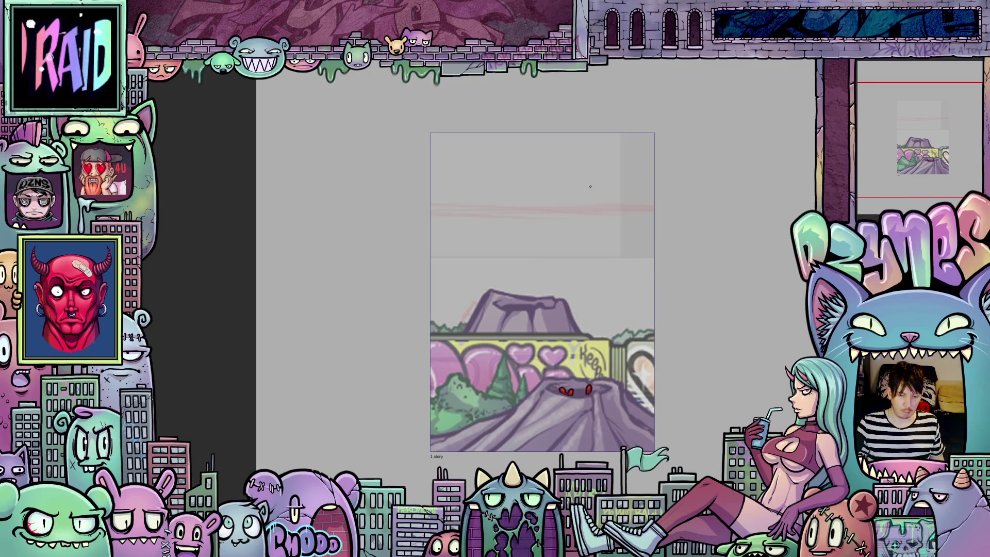
key("space")
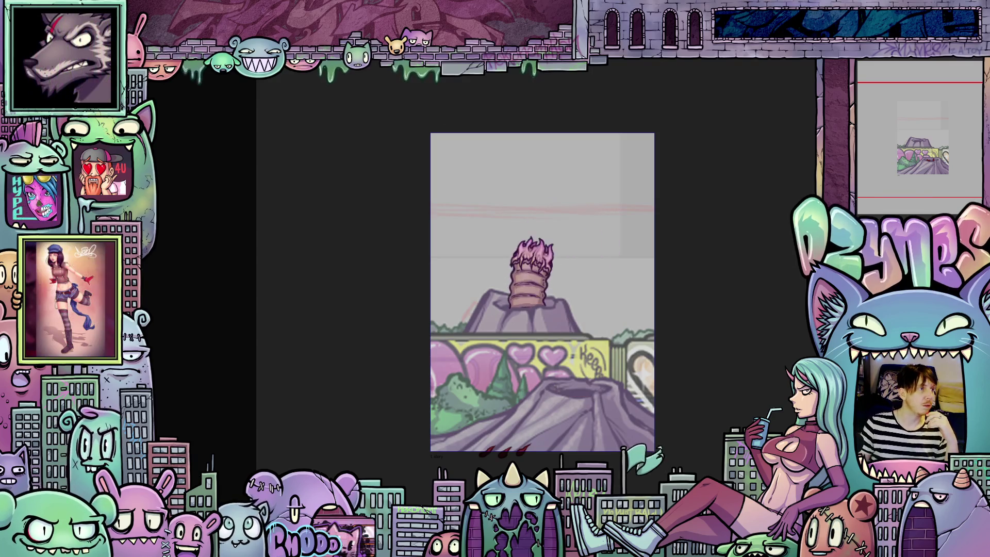
key("space")
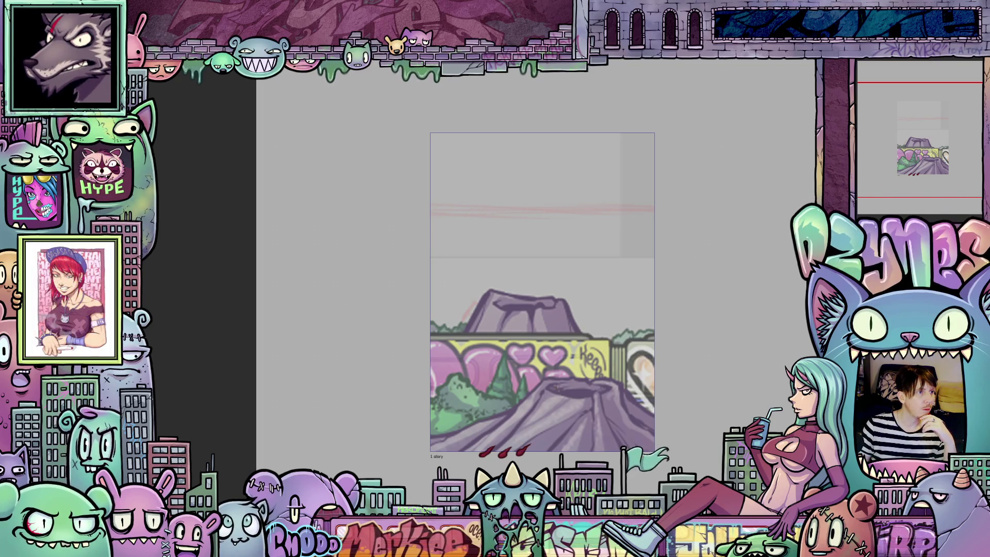
key("Left")
key("Left")
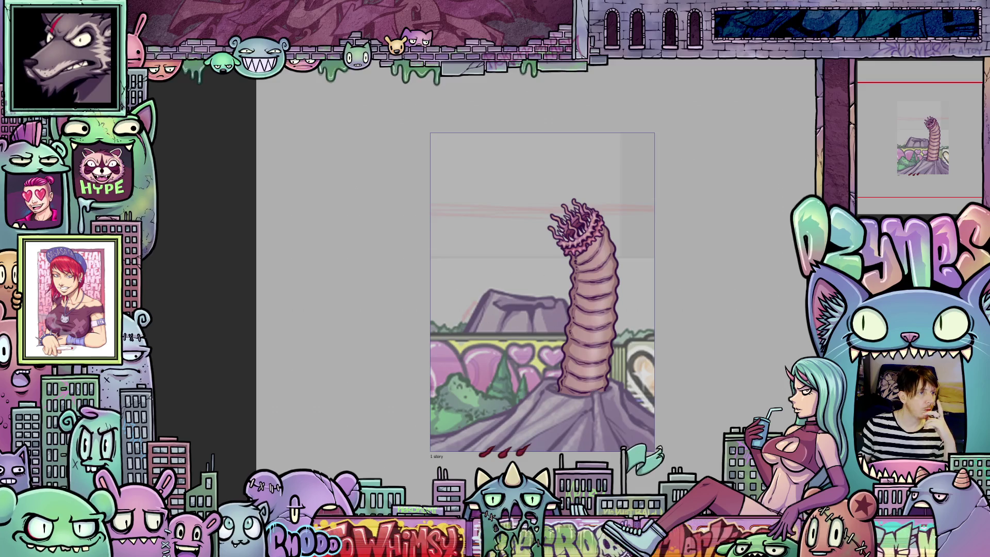
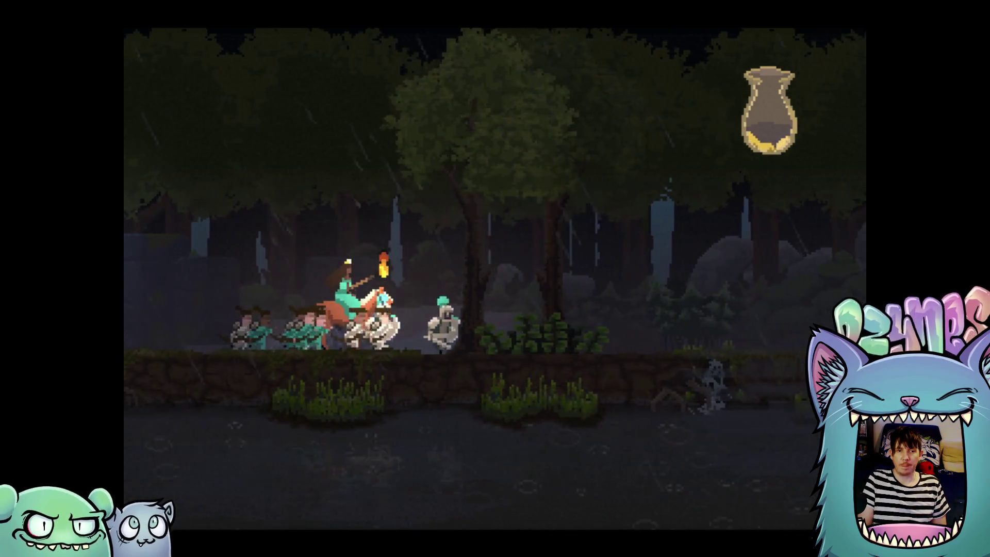
Ride right with the knights past the stone shrine and statues until the purple portal appears
key("Right")
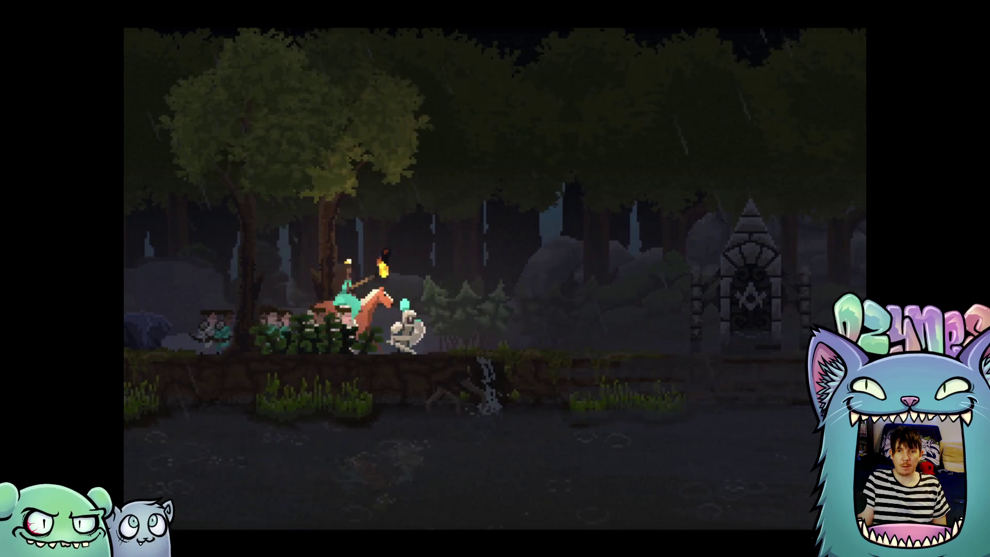
key("Right")
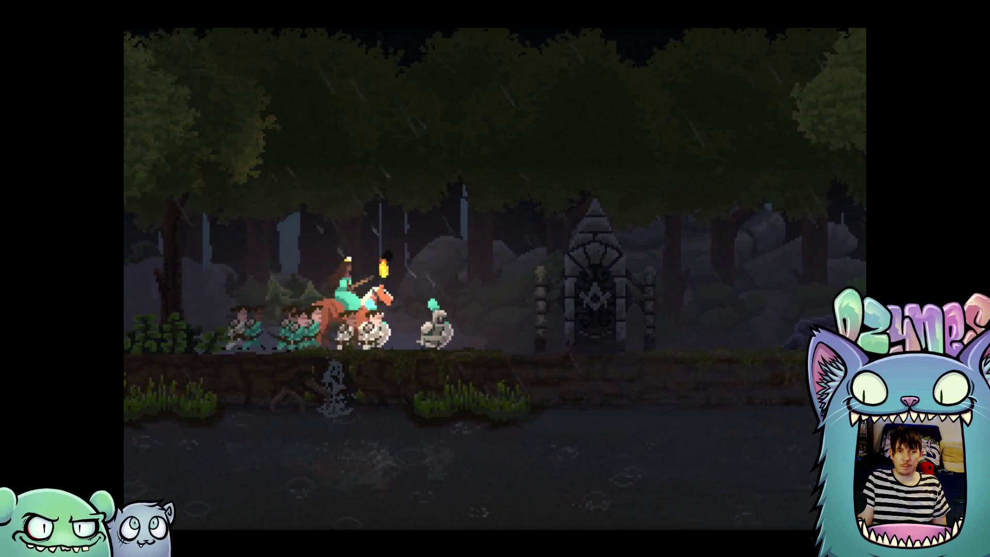
key("Right")
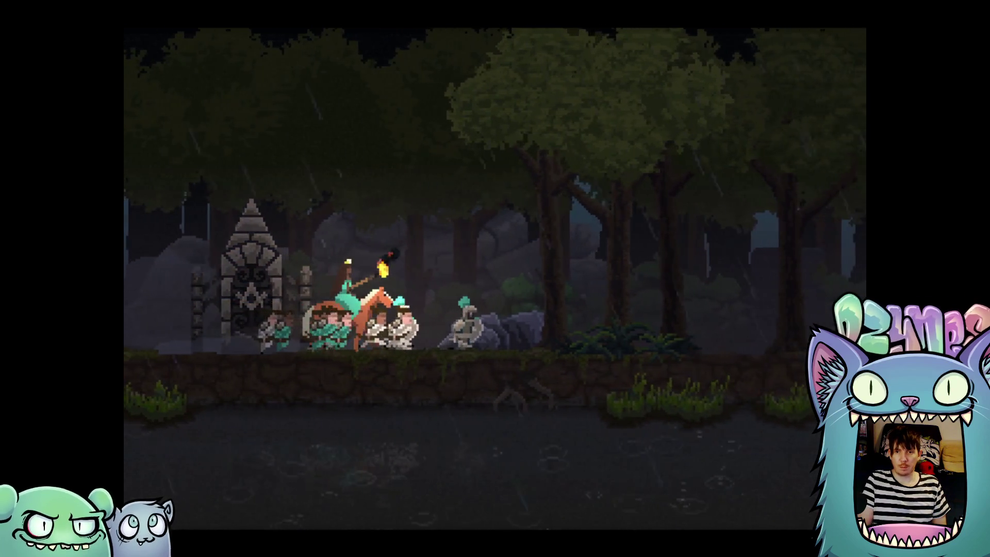
key("Right")
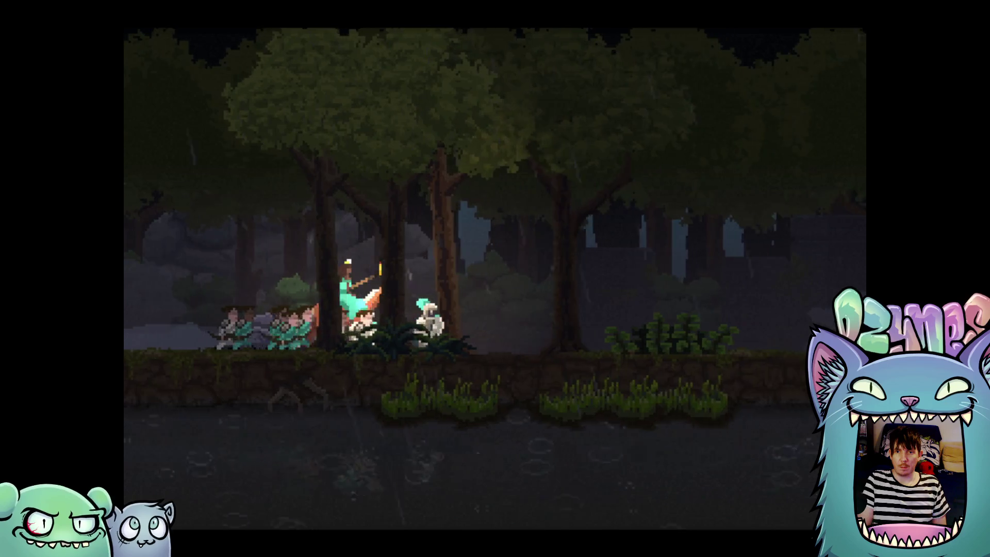
key("Right")
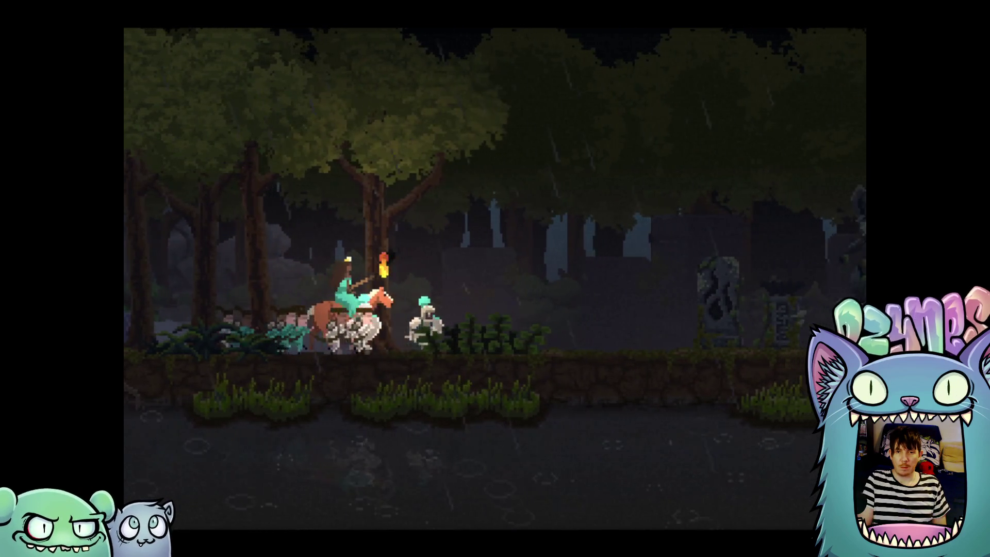
key("Right")
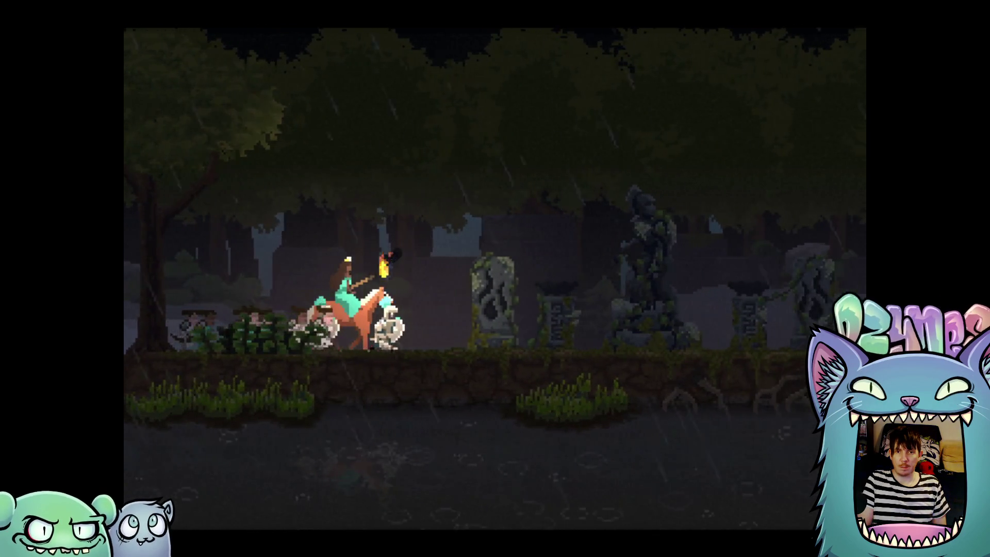
key("Right")
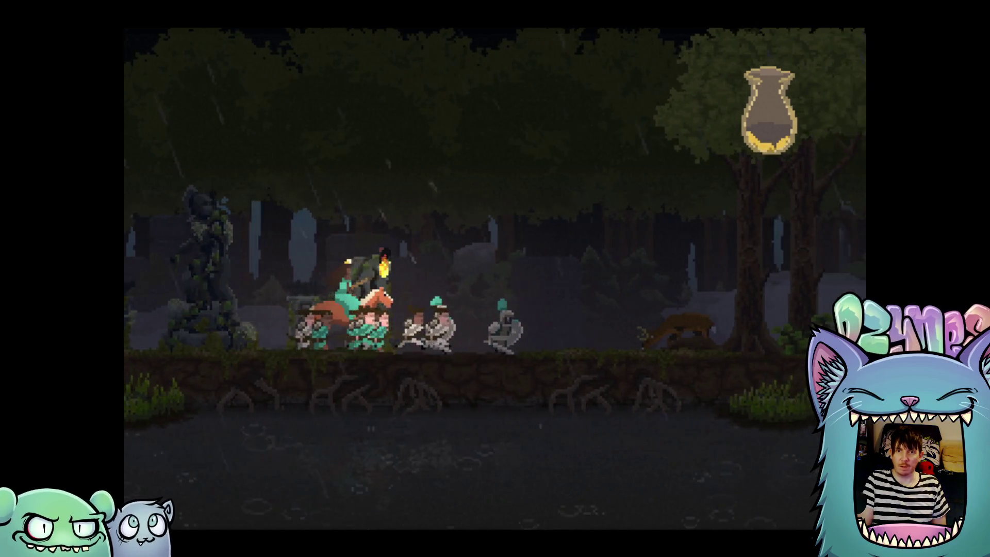
key("Right")
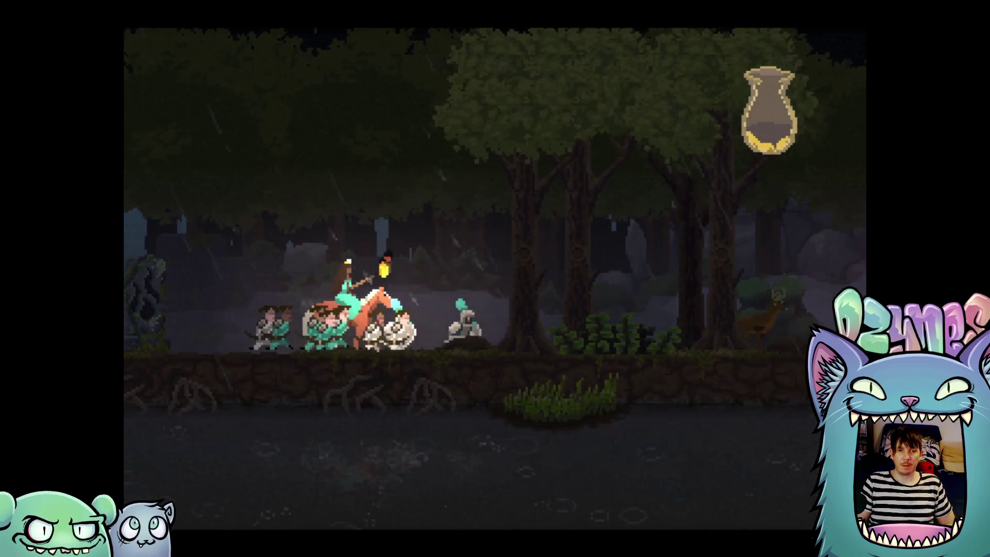
key("Right")
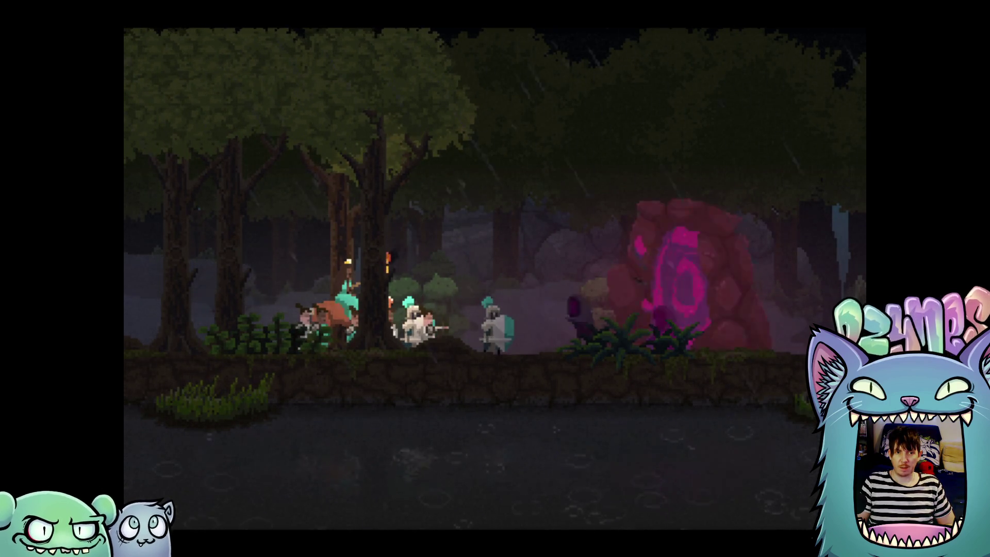
Approach the purple portal with the knights, then ease back and turn the horse to face left
key("Left")
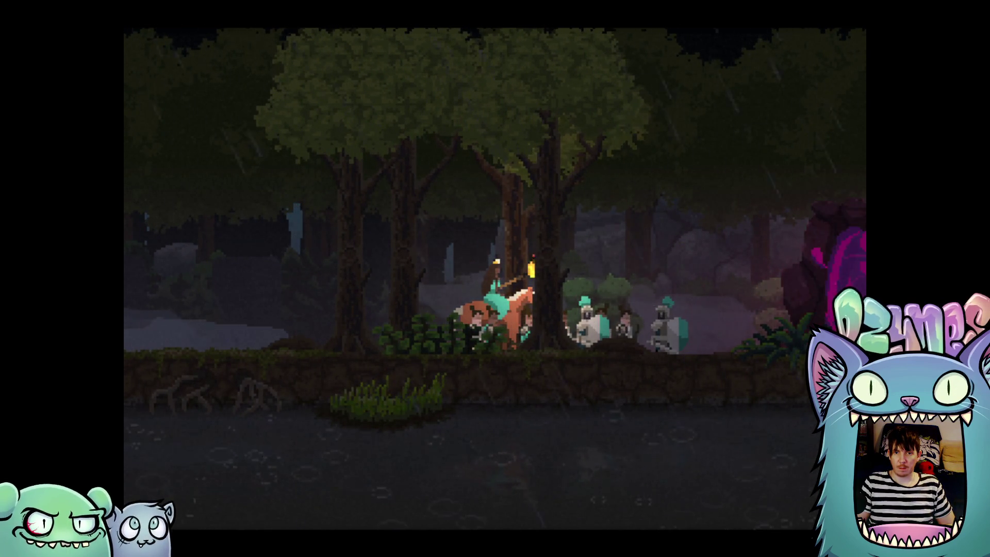
key("Right")
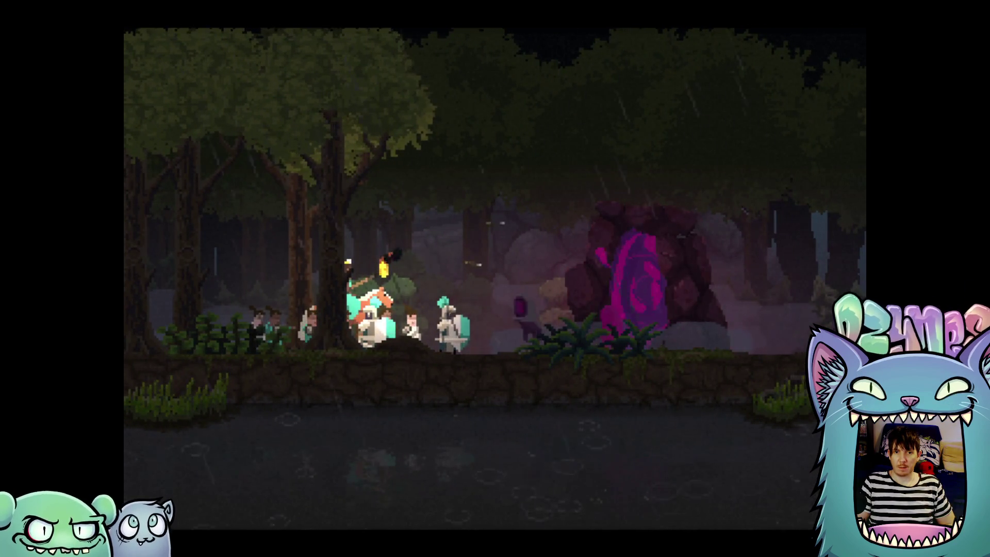
key("Right")
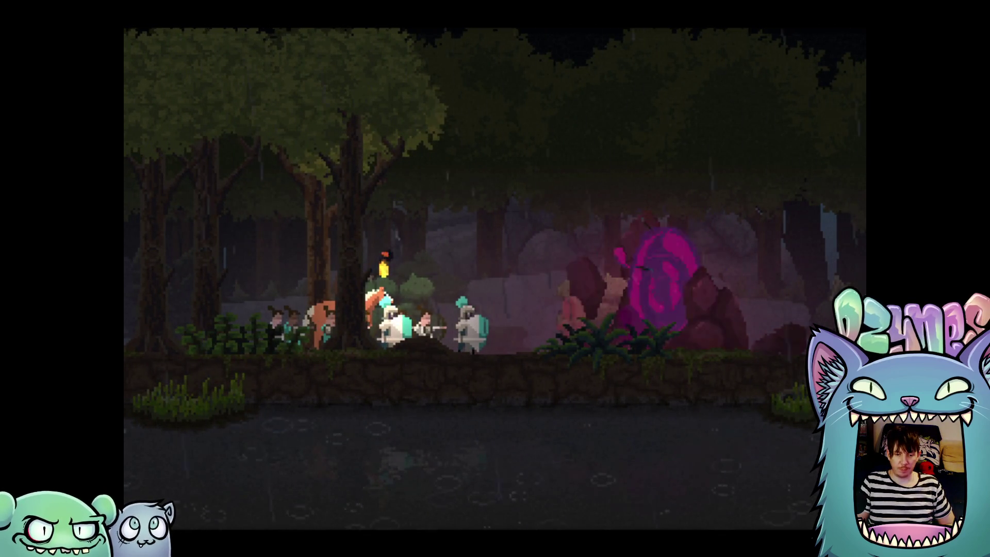
key("Left")
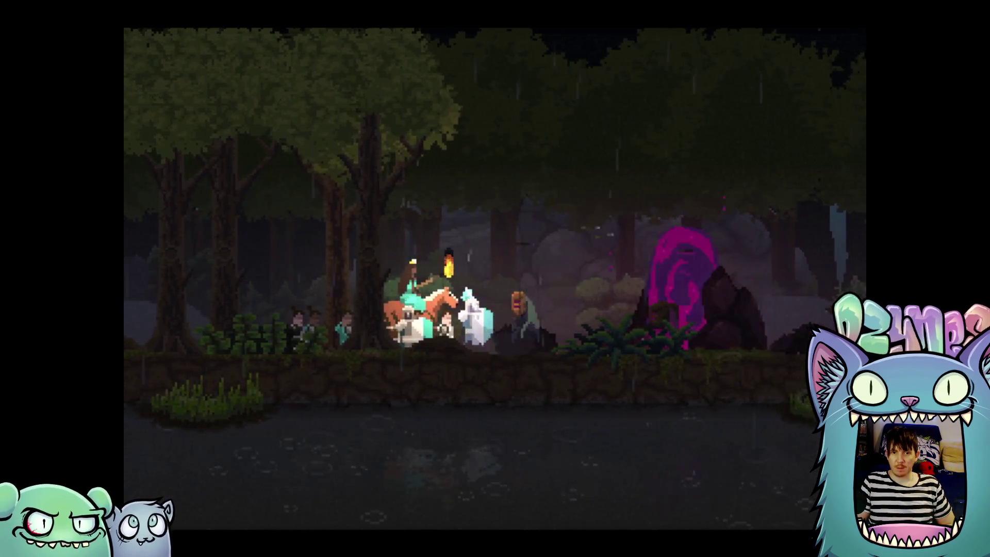
key("Left")
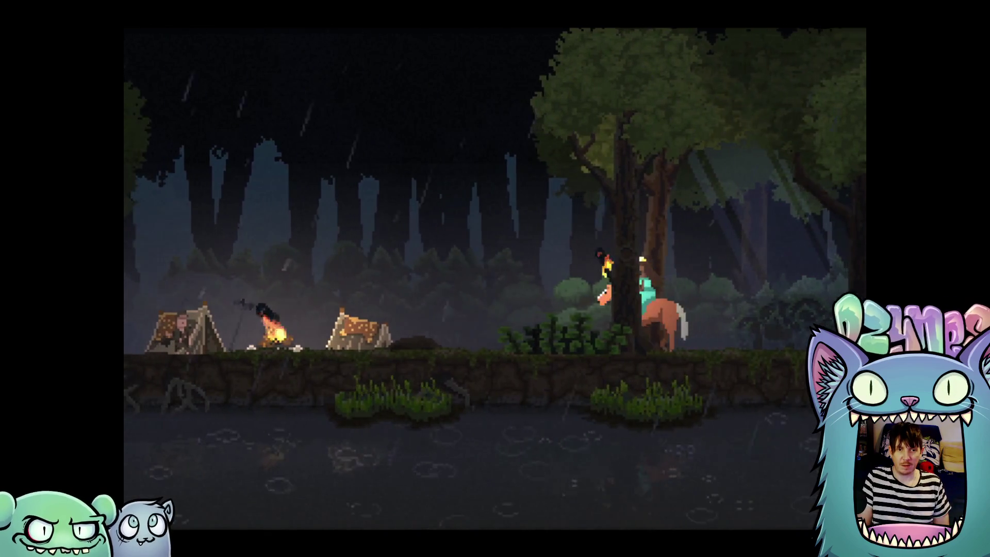
Ride left past the campfire, tents, wooden hut and rock pile up to the town wall
key("Left")
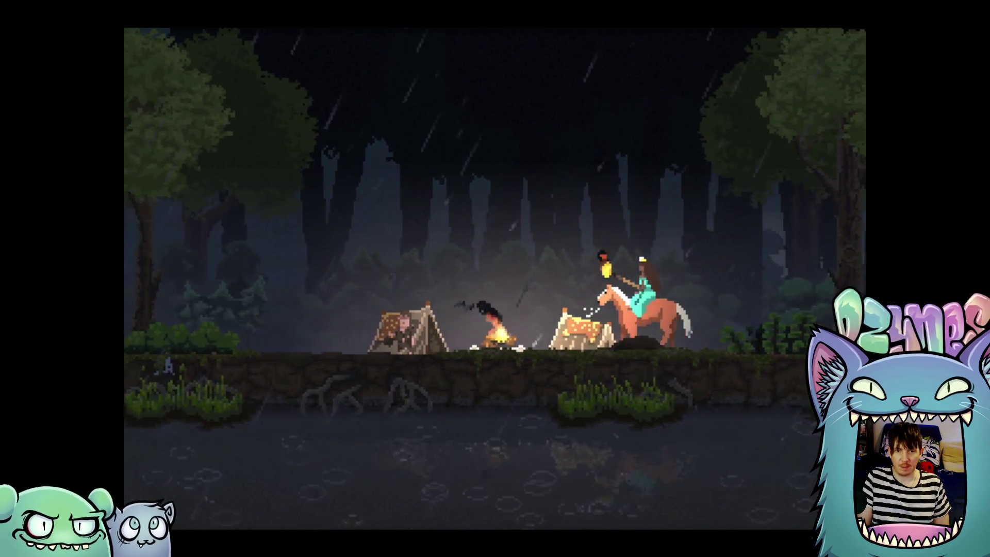
key("Left")
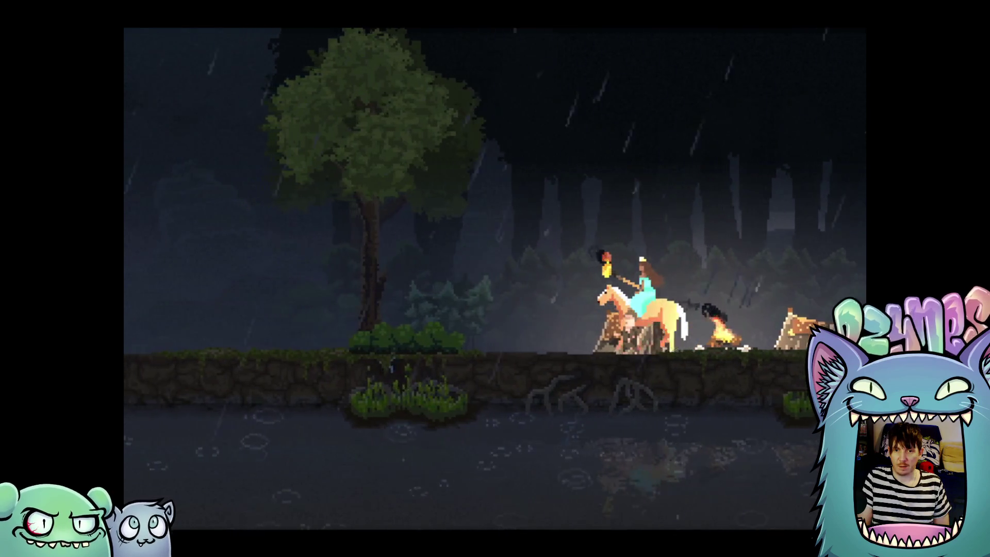
key("Left")
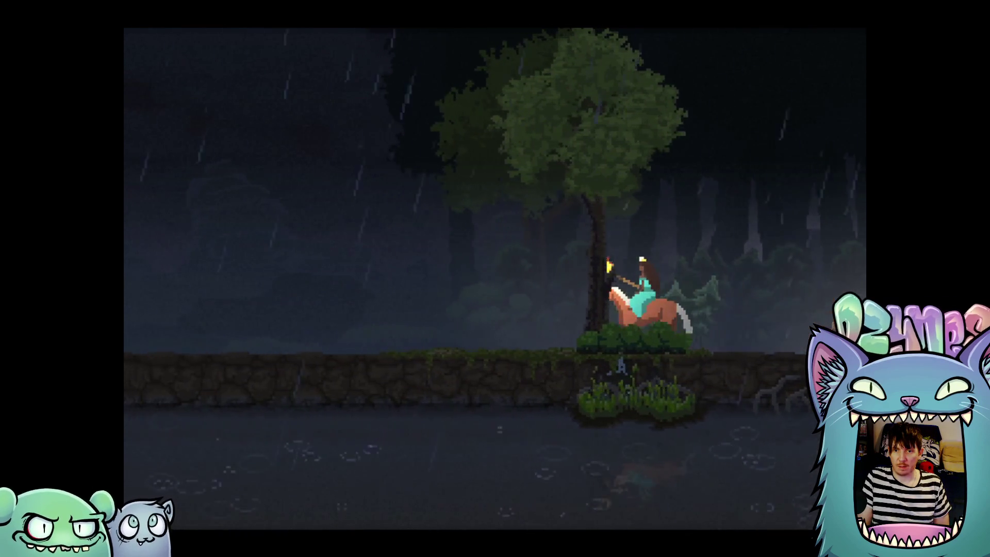
key("Left")
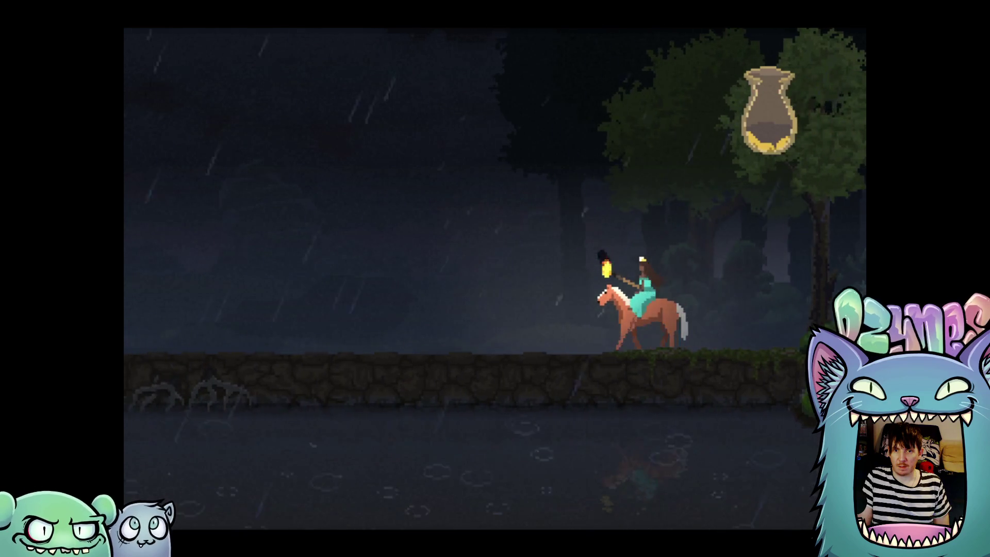
key("Left")
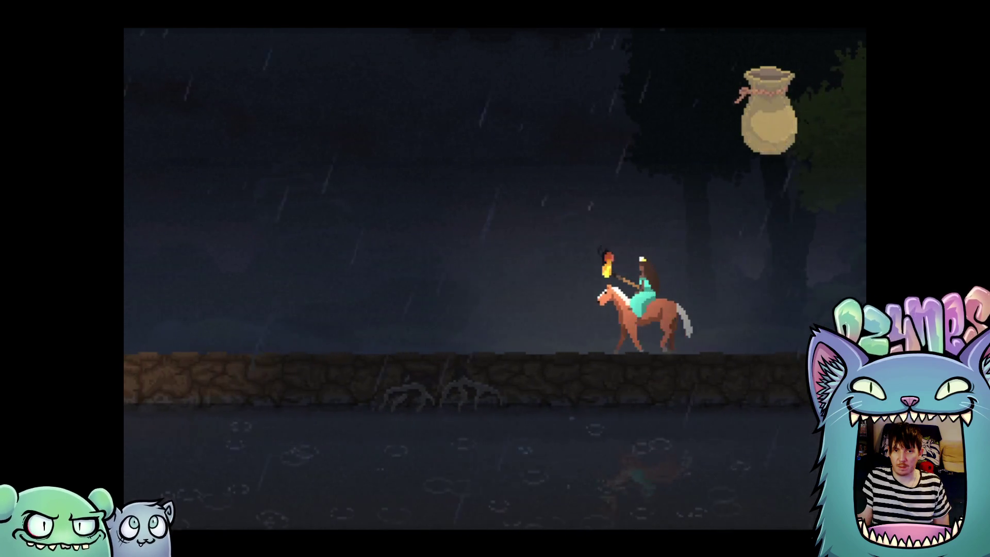
key("Left")
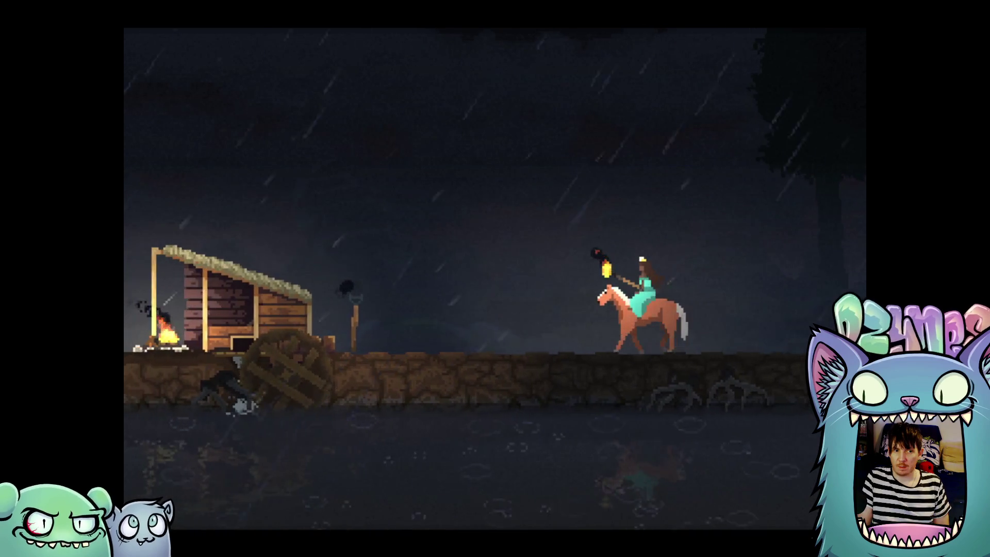
key("Left")
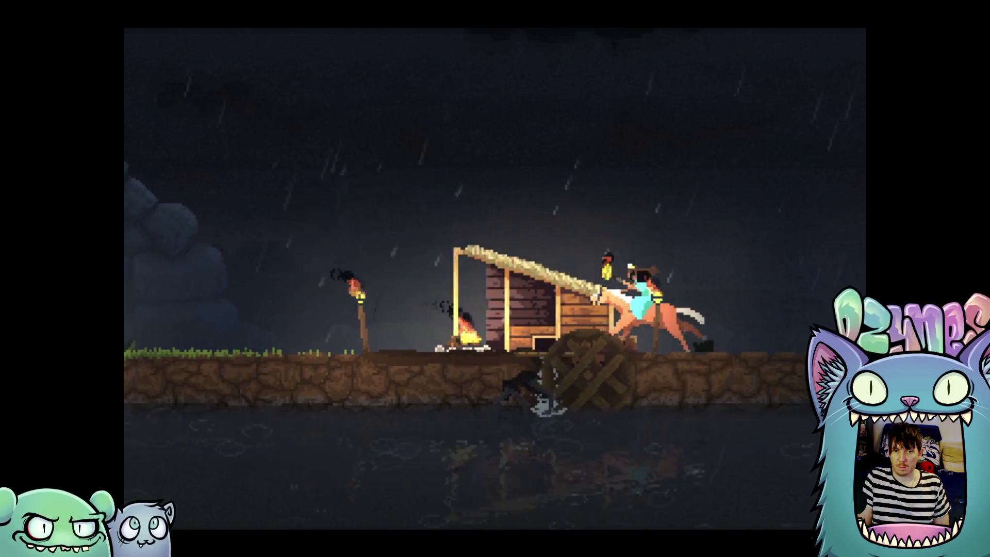
key("Left")
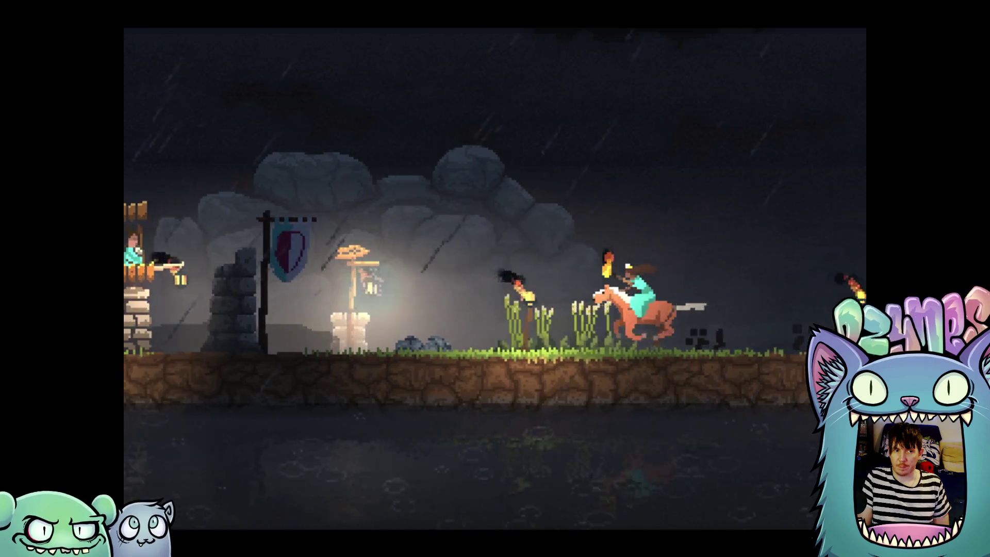
Ride into town to the bow banner stand and drop two coins to pay for a bow
key("Right")
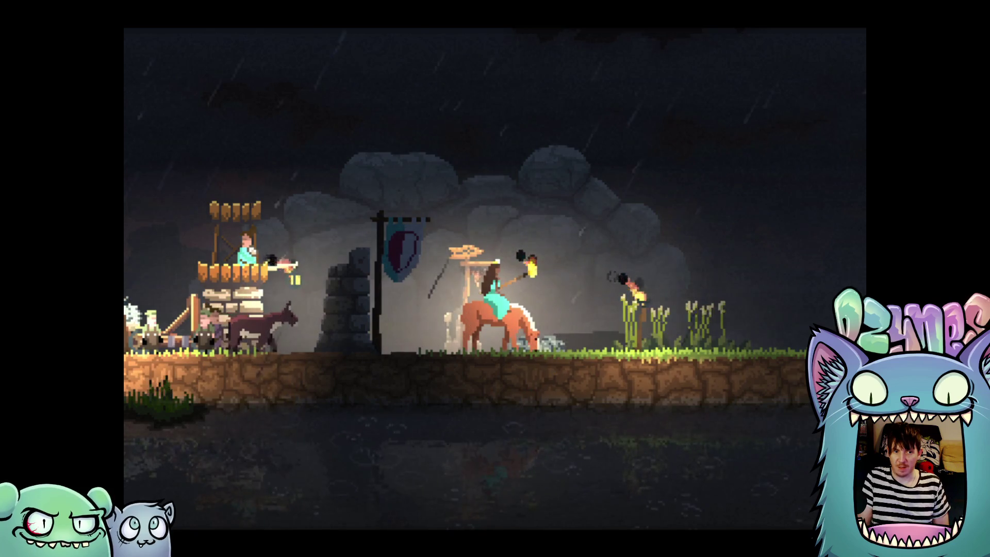
key("Left")
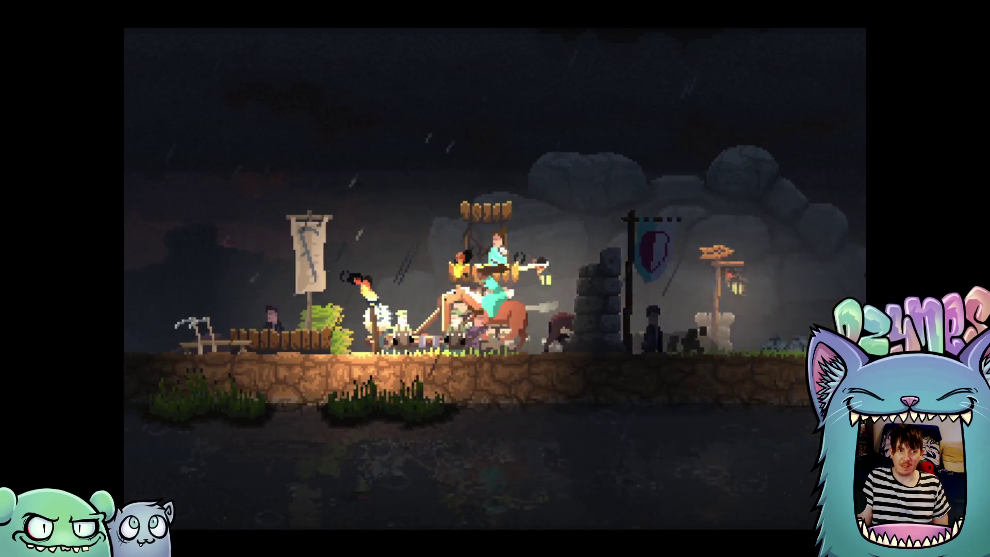
key("Right")
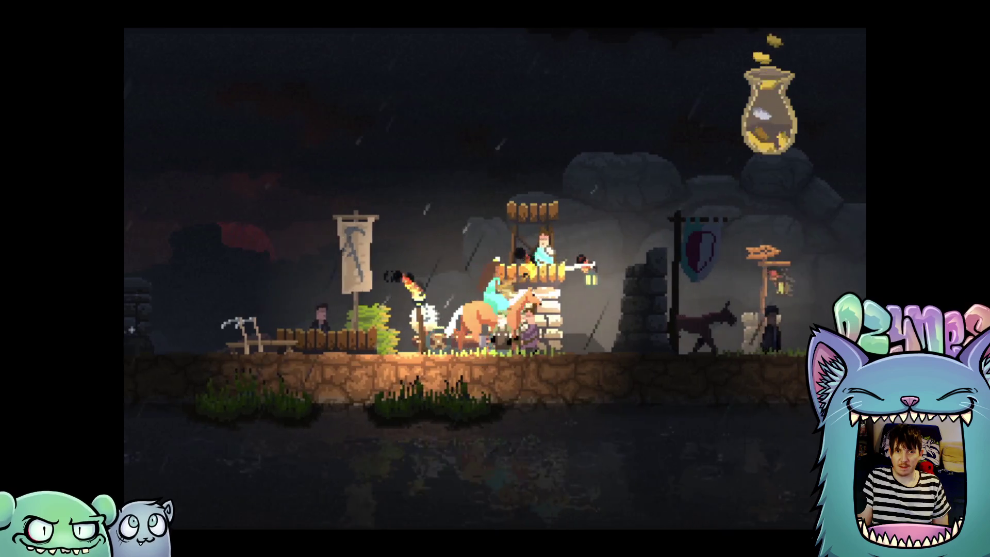
key("Left")
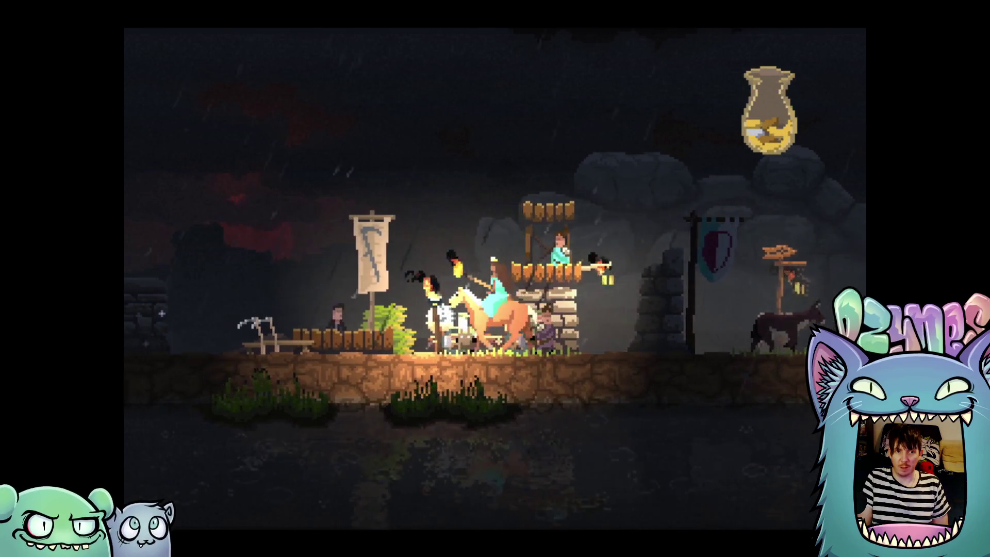
key("Left")
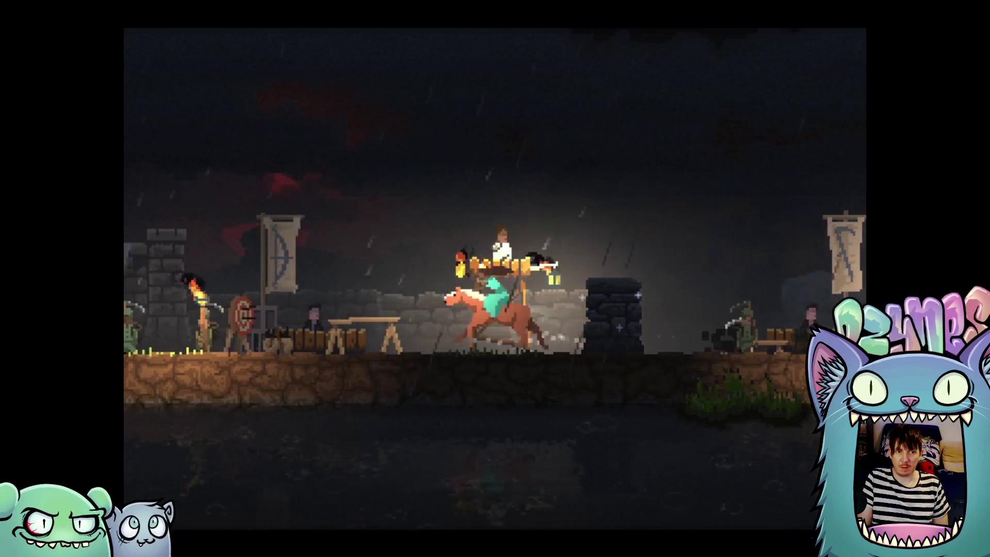
key("Down")
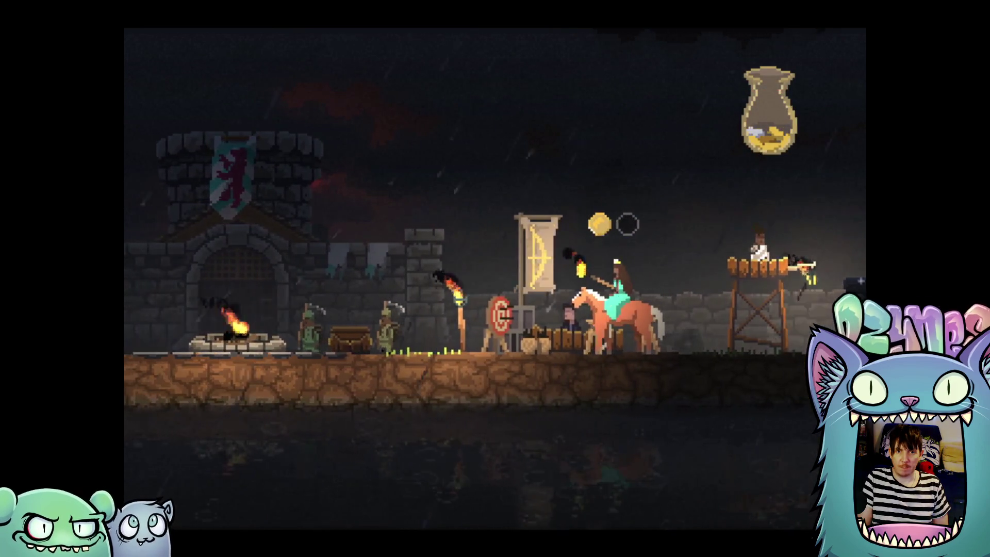
key("Down")
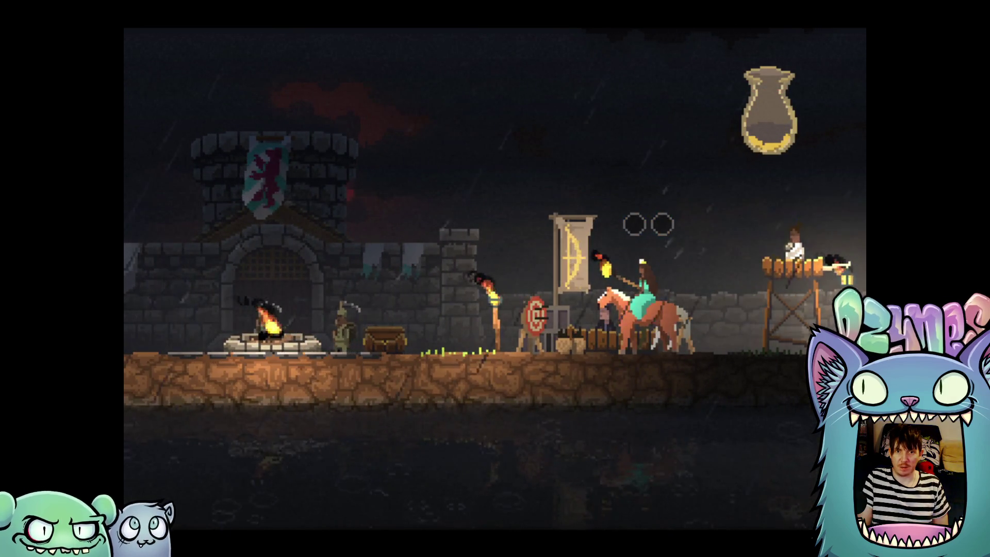
Ride to the castle gate, then out past the shield banner to the shelter and back
key("Left")
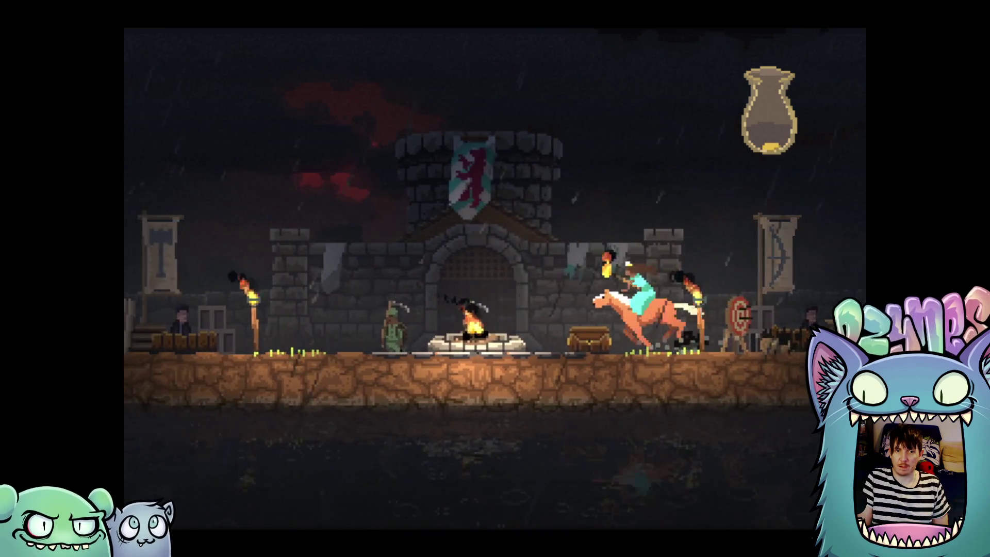
key("Left")
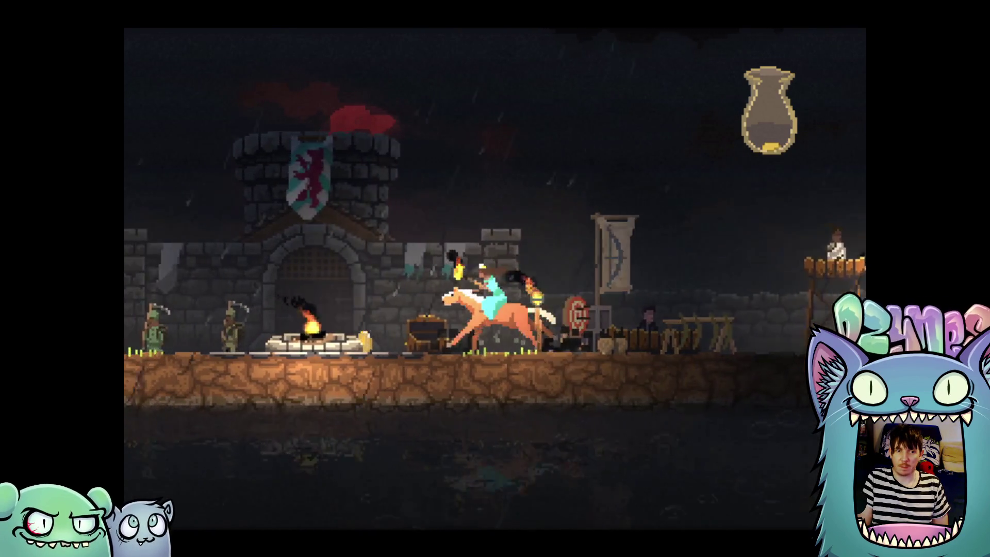
key("Right")
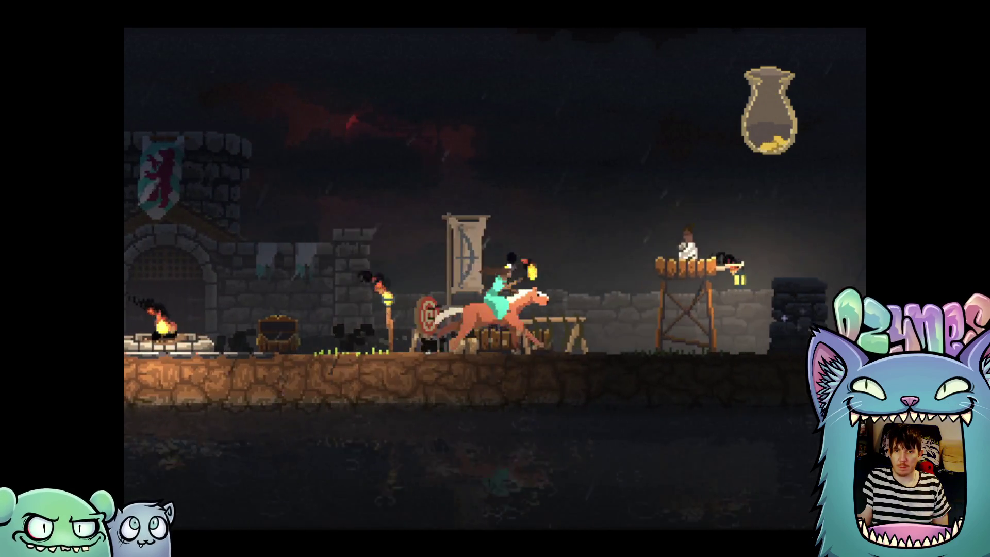
key("Right")
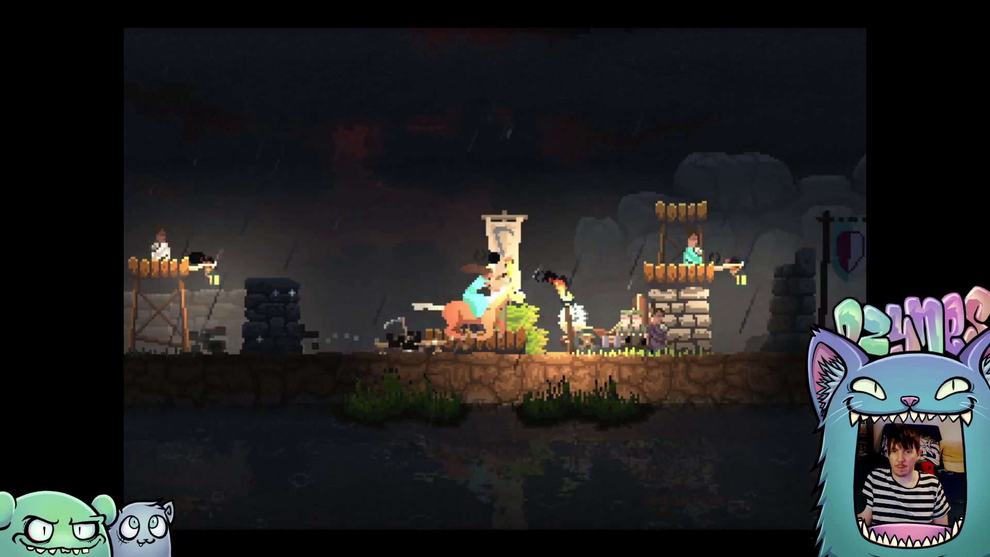
key("Right")
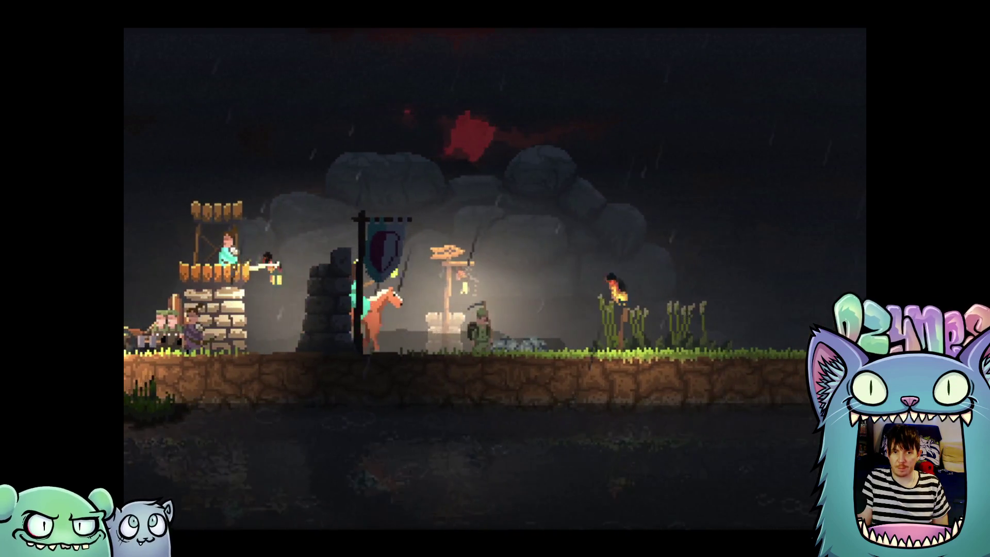
key("Right")
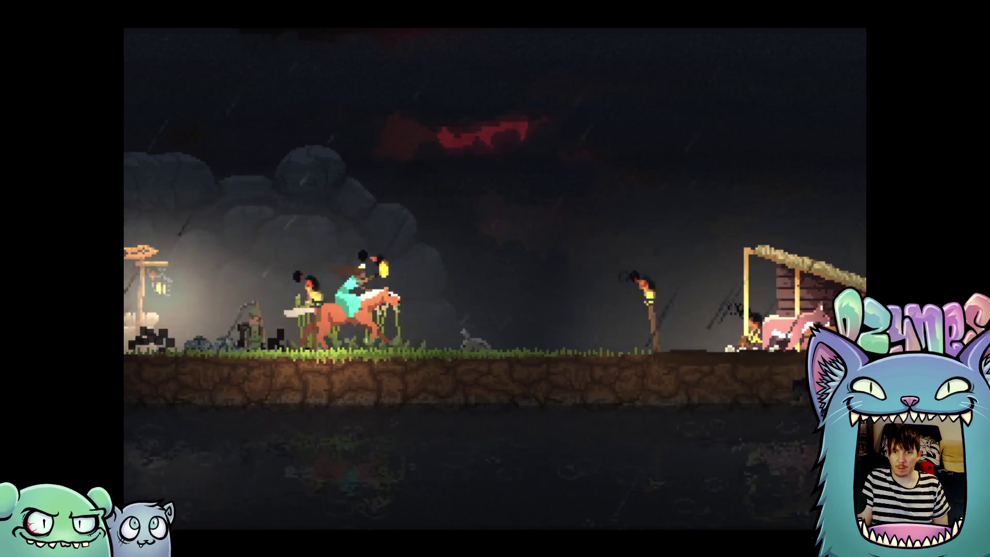
key("Right")
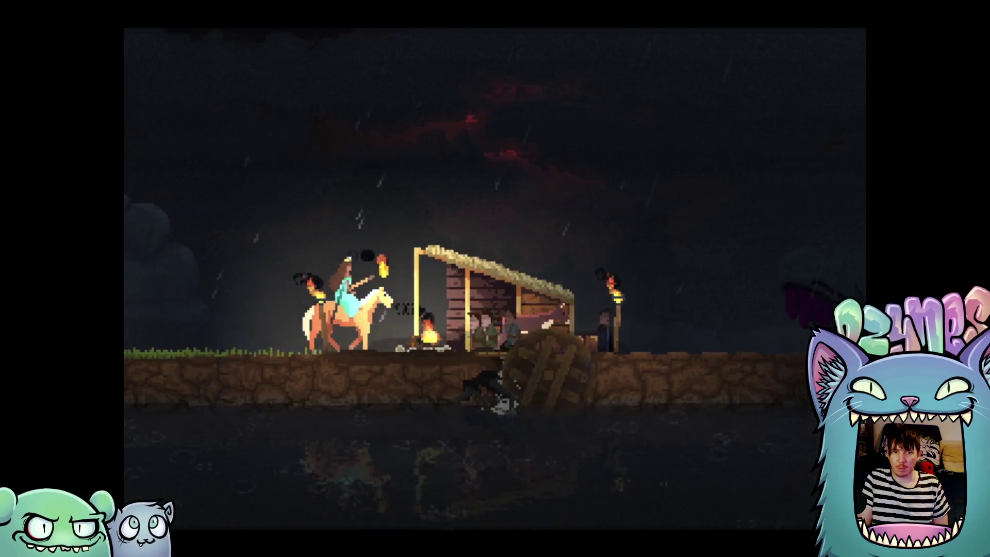
key("Left")
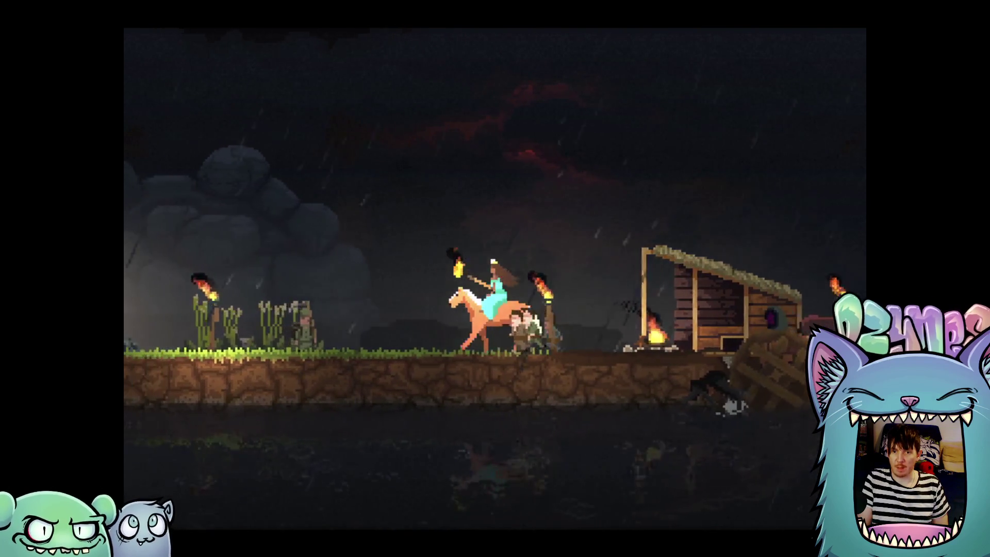
key("Left")
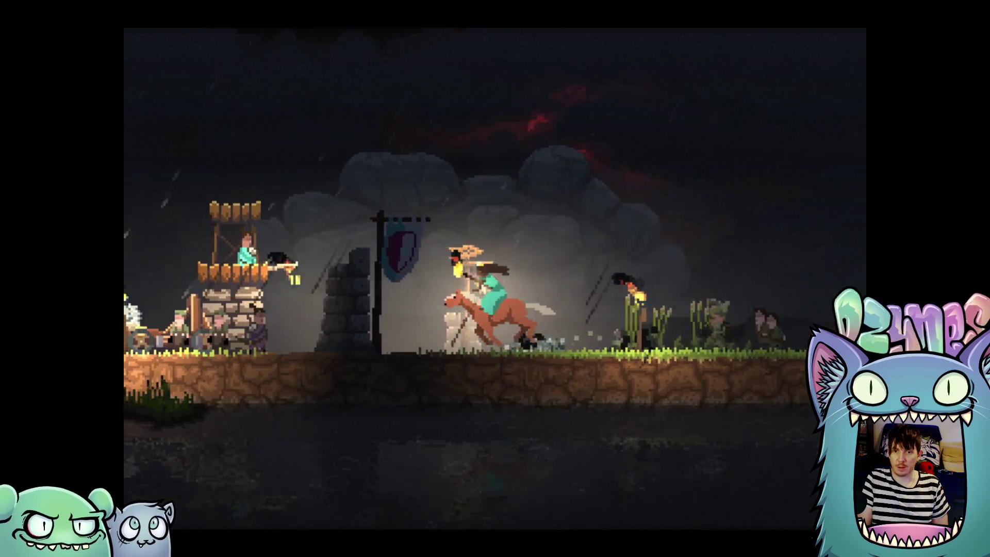
key("Left")
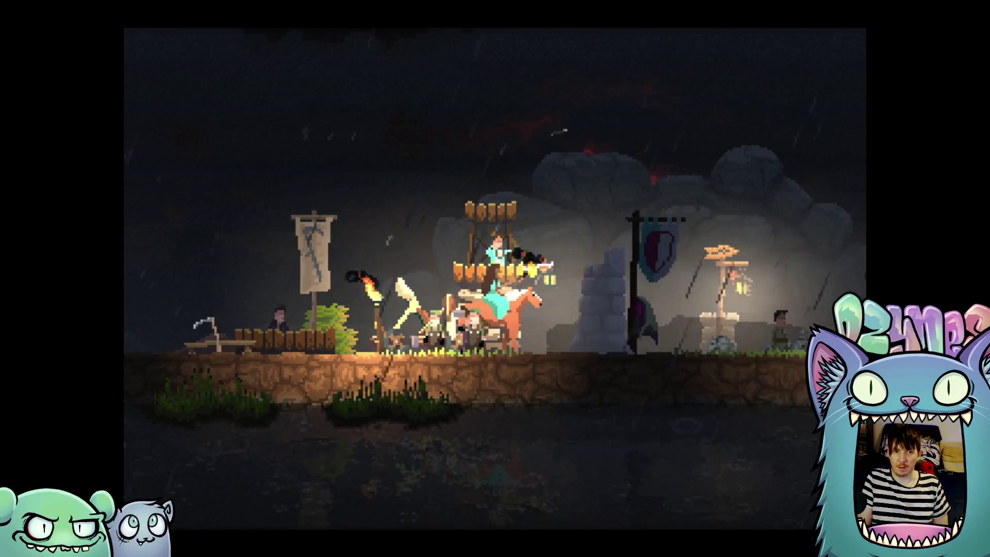
Patrol left and right beside the archer tower until dawn breaks
key("Left")
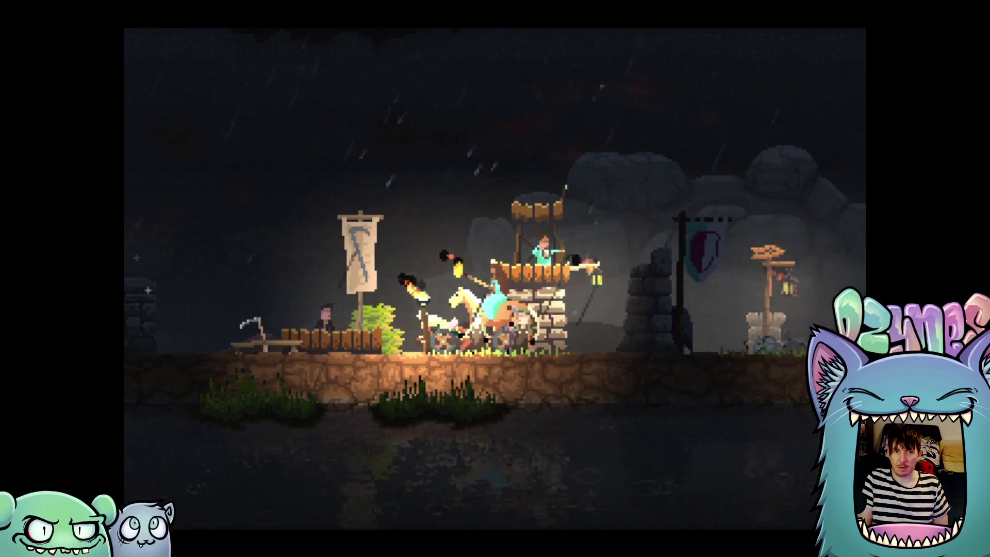
key("Right")
key("Left")
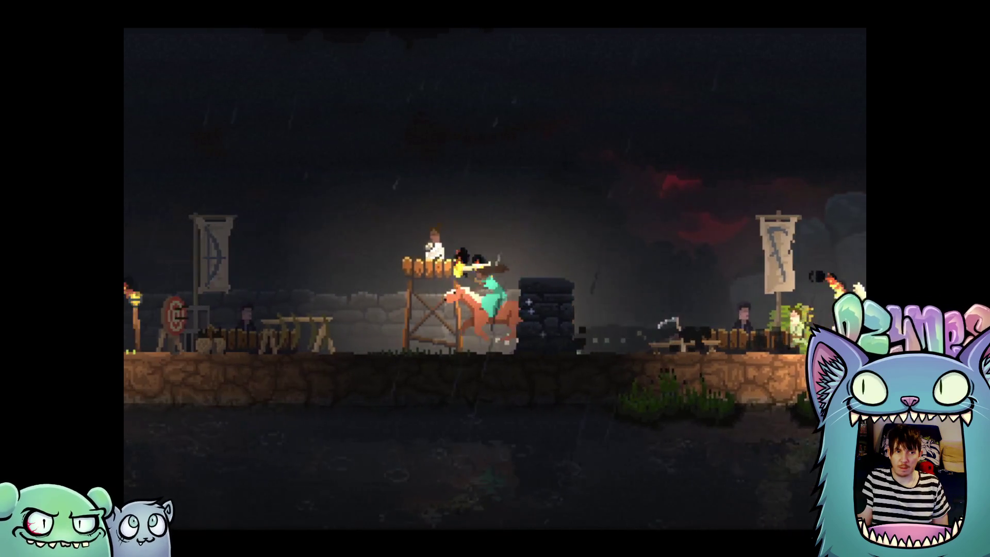
key("Right")
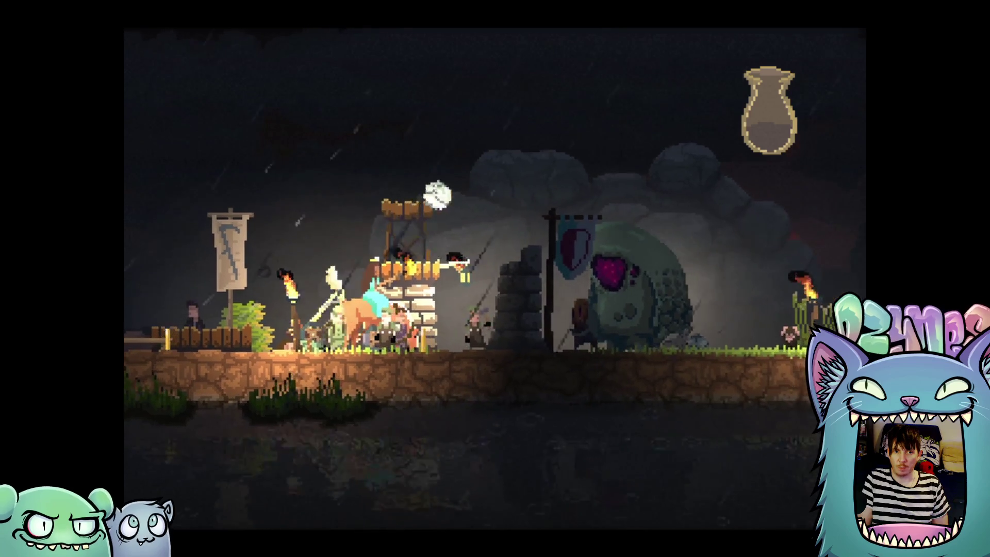
key("Left")
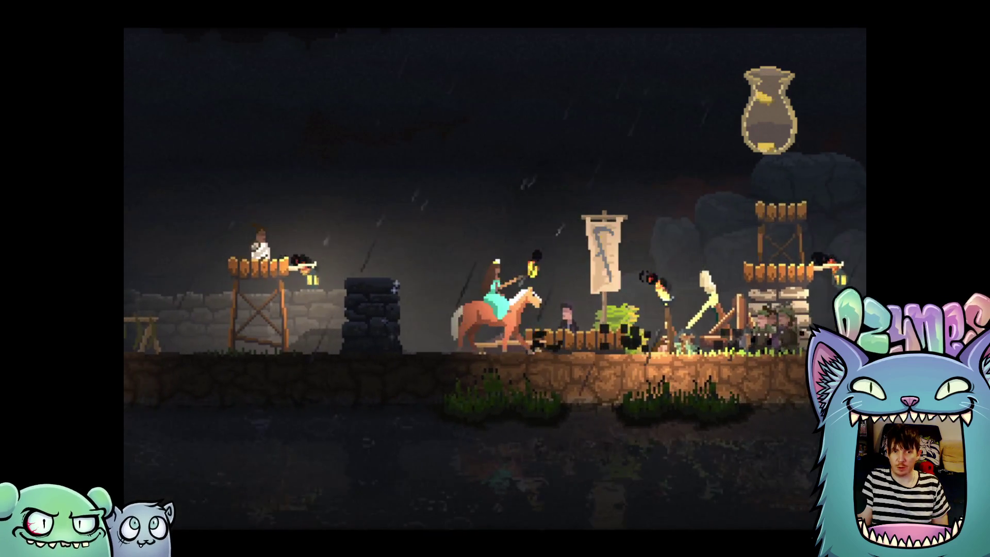
key("Right")
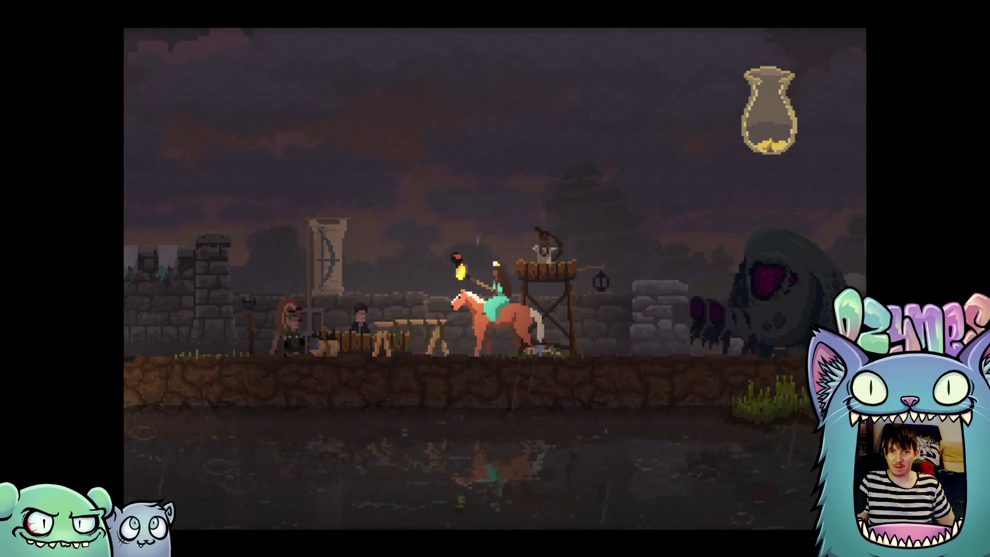
Ride between the archer towers, pausing at a build spot to check its cost, then head to the wall
key("Right")
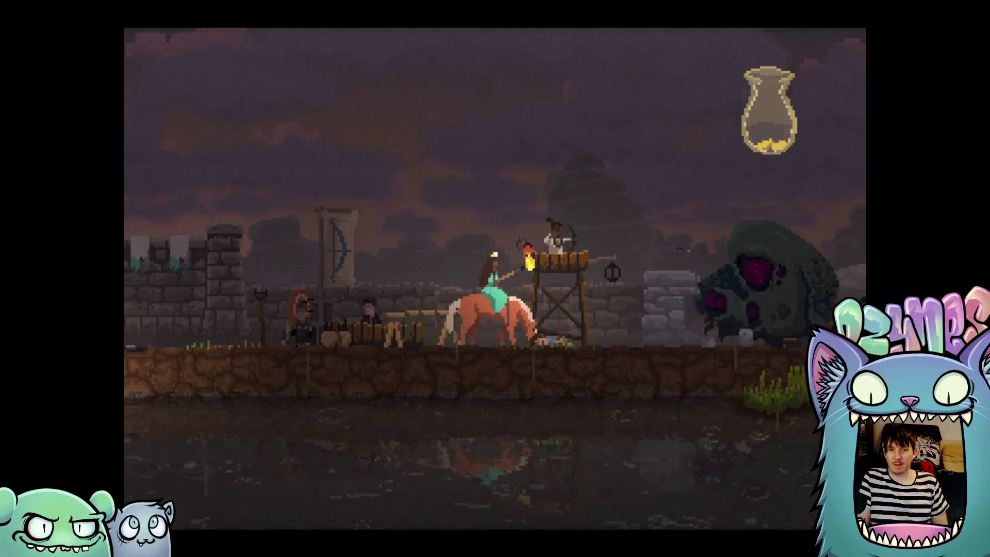
key("Right")
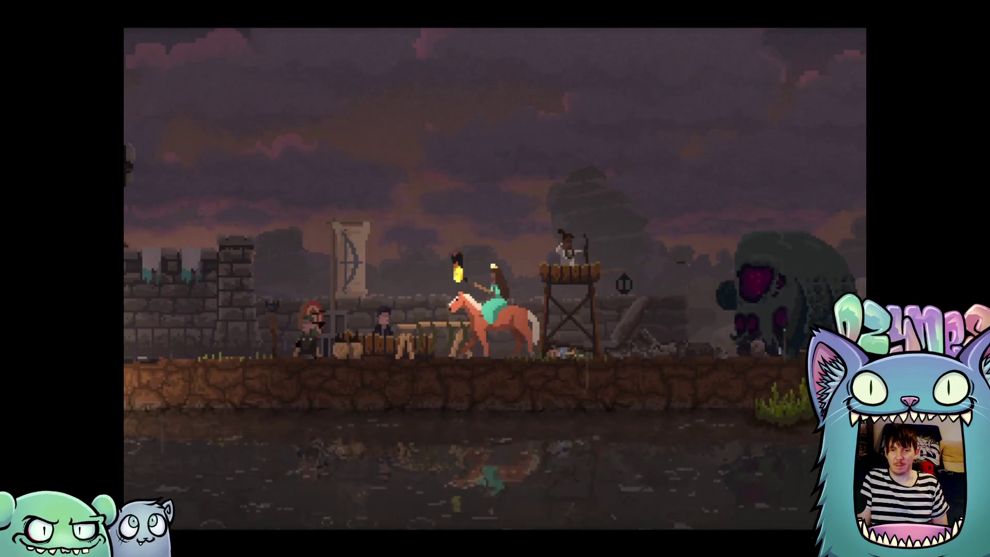
key("Left")
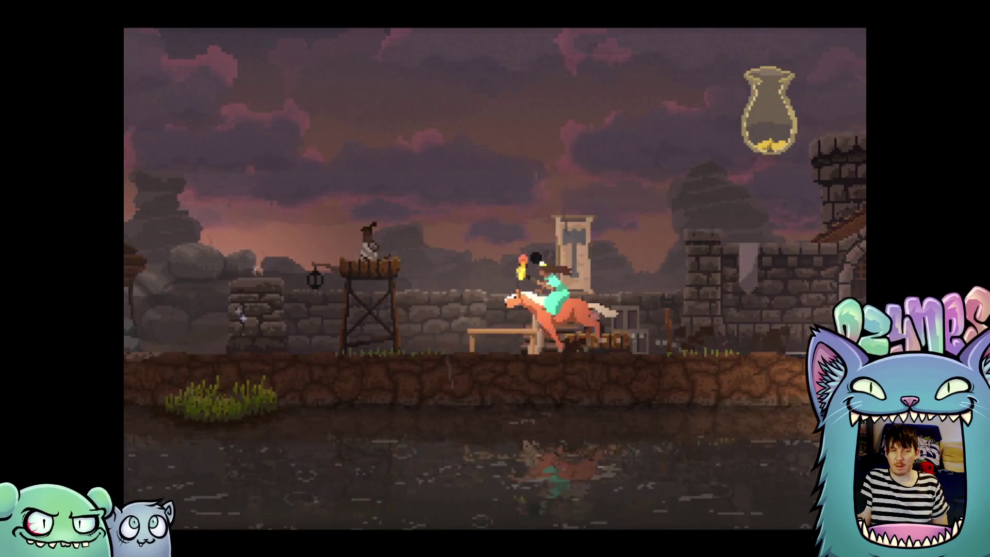
key("Right")
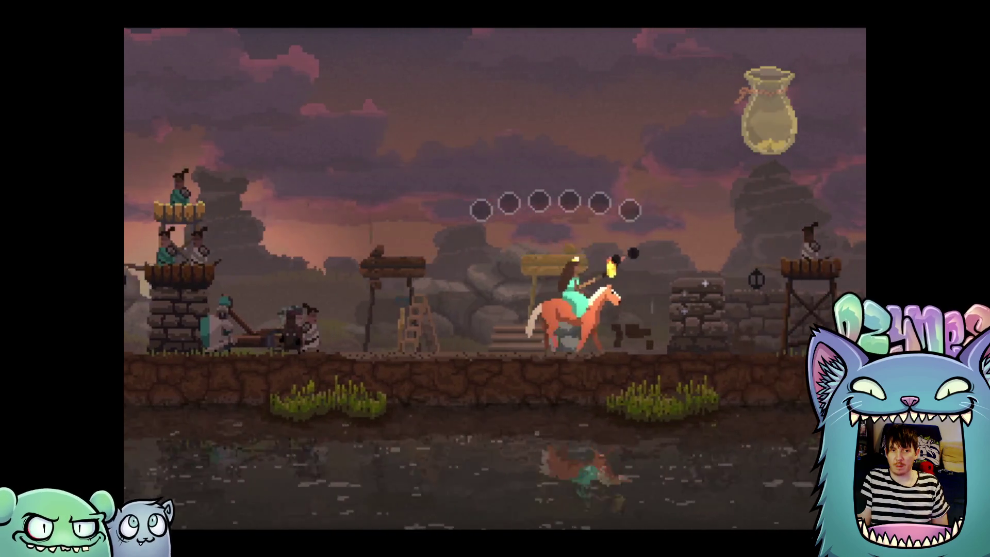
key("Left")
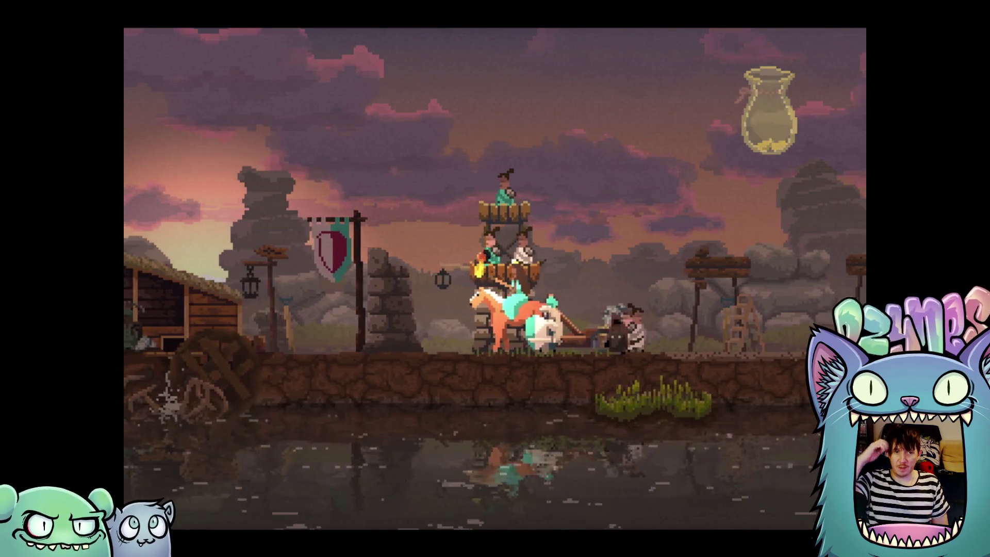
key("Right")
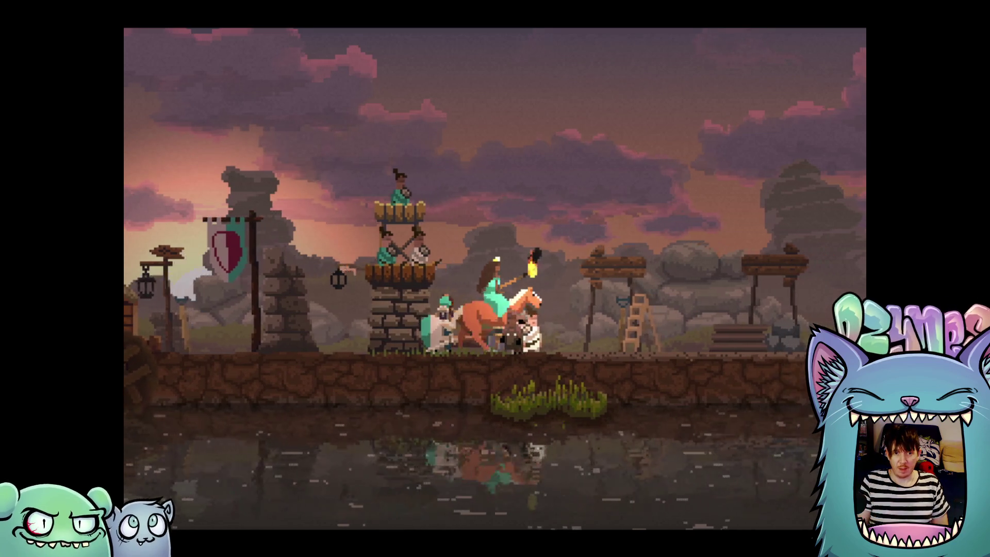
key("Left")
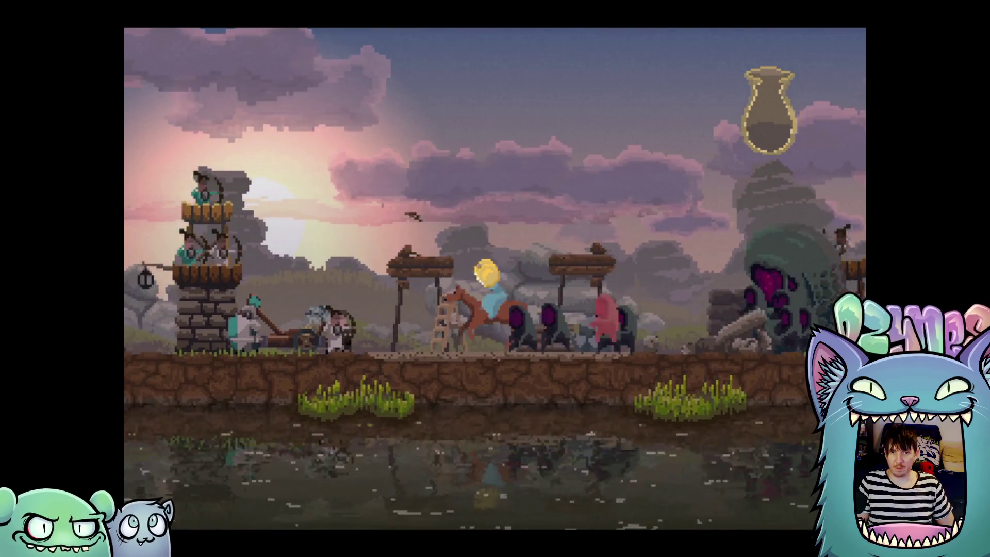
Gallop left away from the breach past the archer tower, shed and banner, briefly turning right
key("Left")
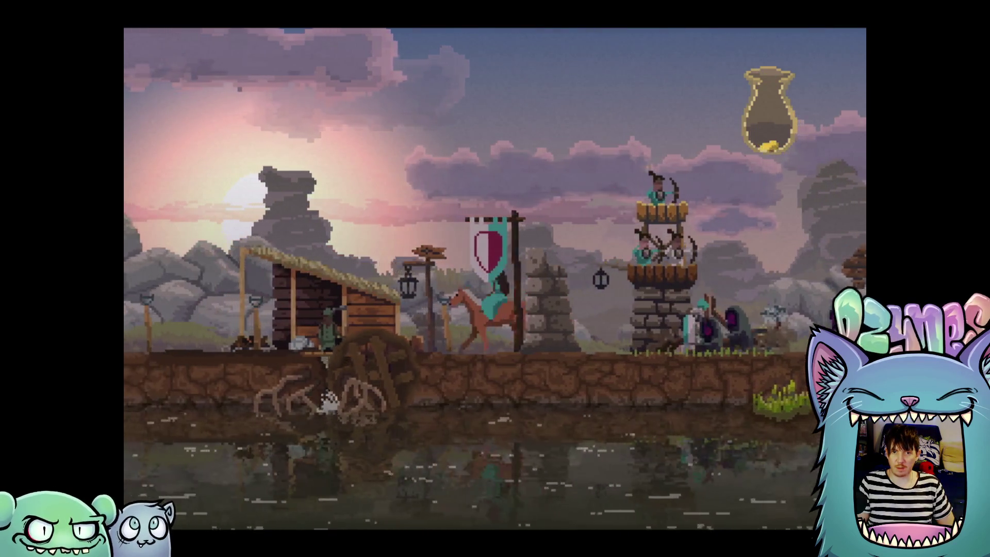
key("Left")
key("Right")
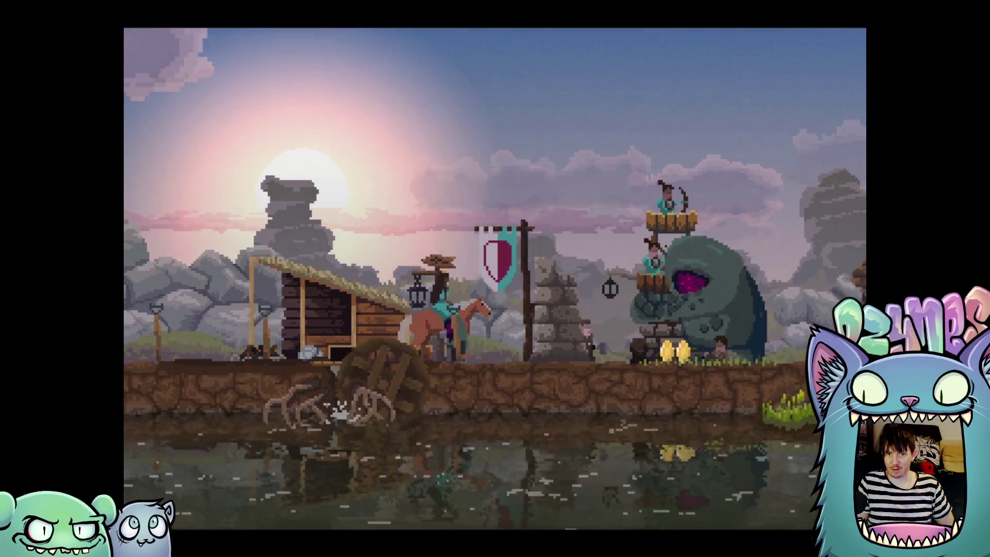
key("Left")
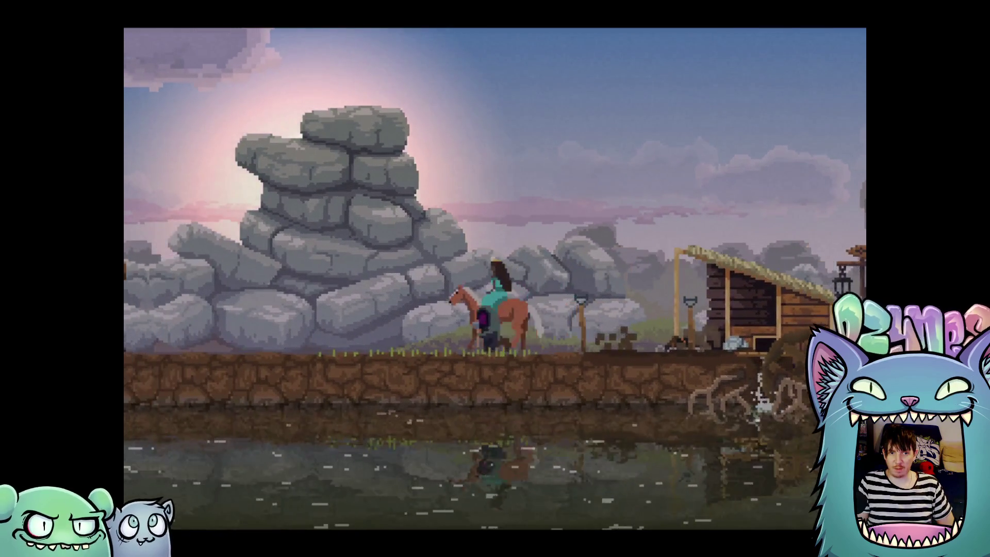
key("Right")
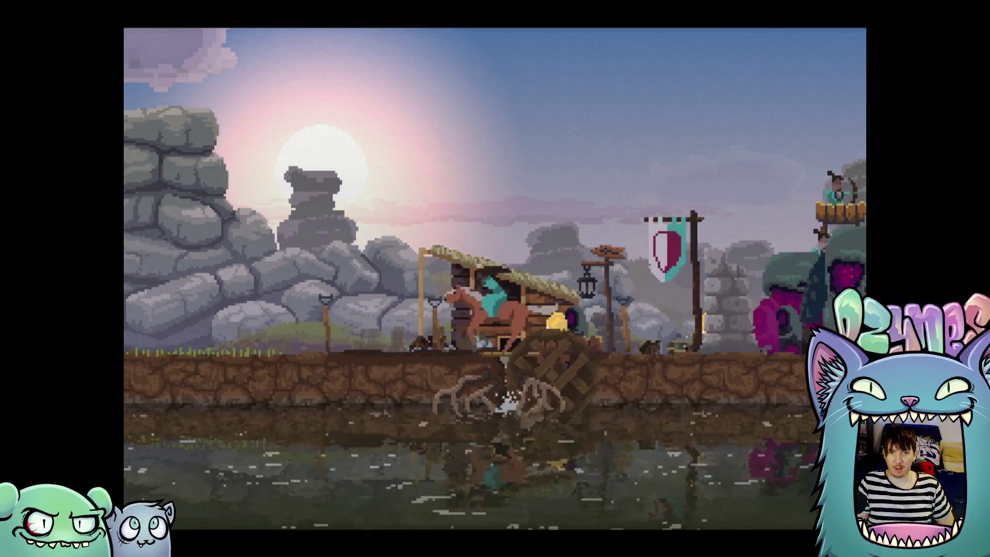
key("Right")
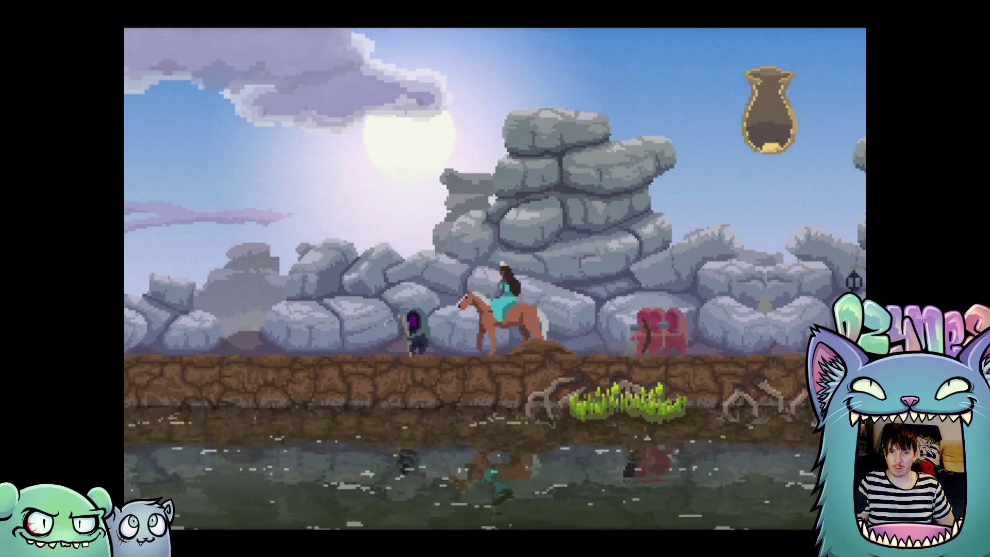
Weave back and forth across the plain among the greedlings, then gallop left toward the tree line
key("Right")
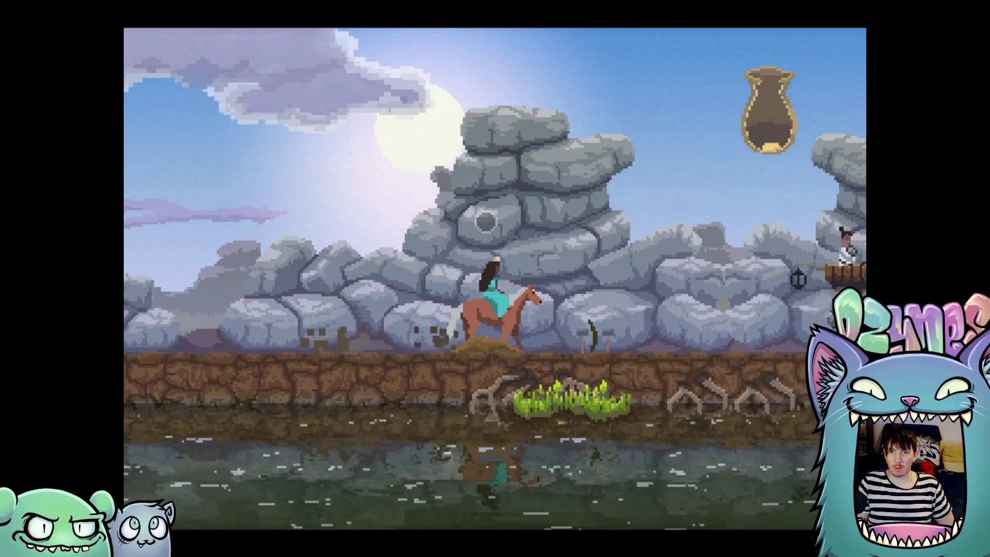
key("Left")
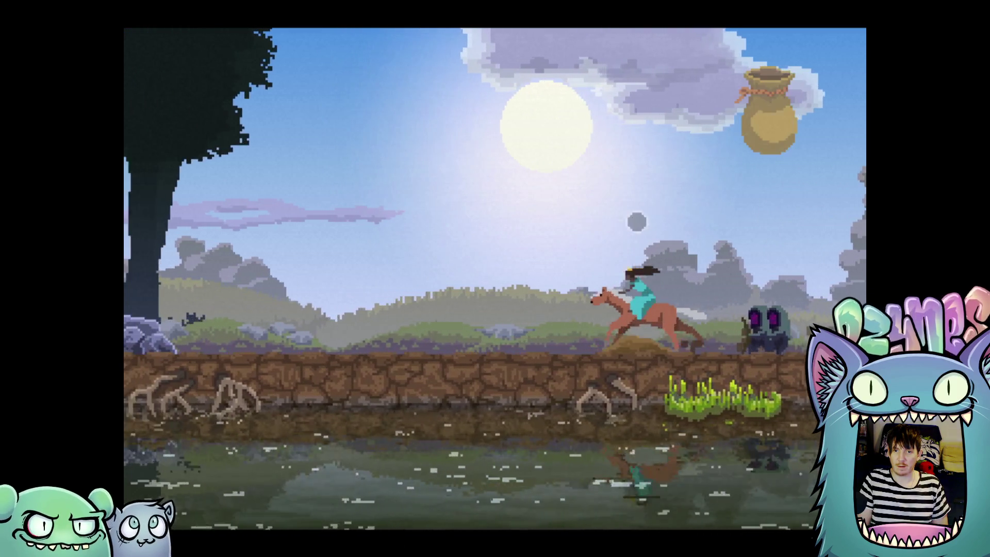
key("Right")
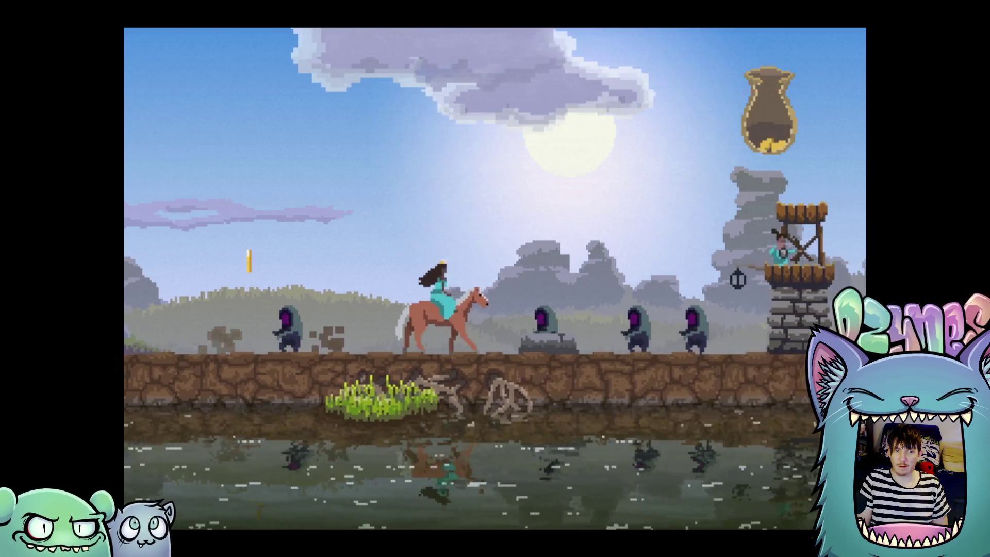
key("Left")
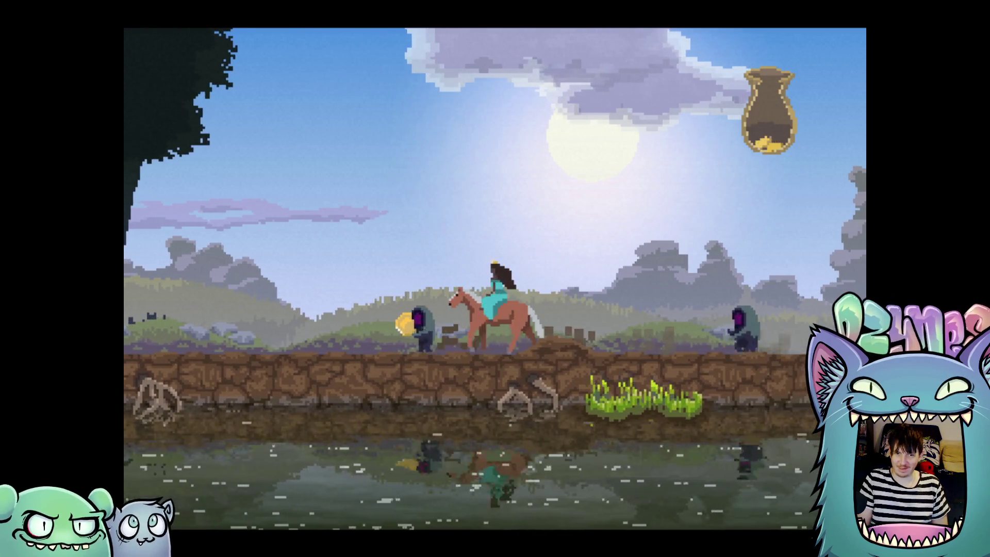
key("Left")
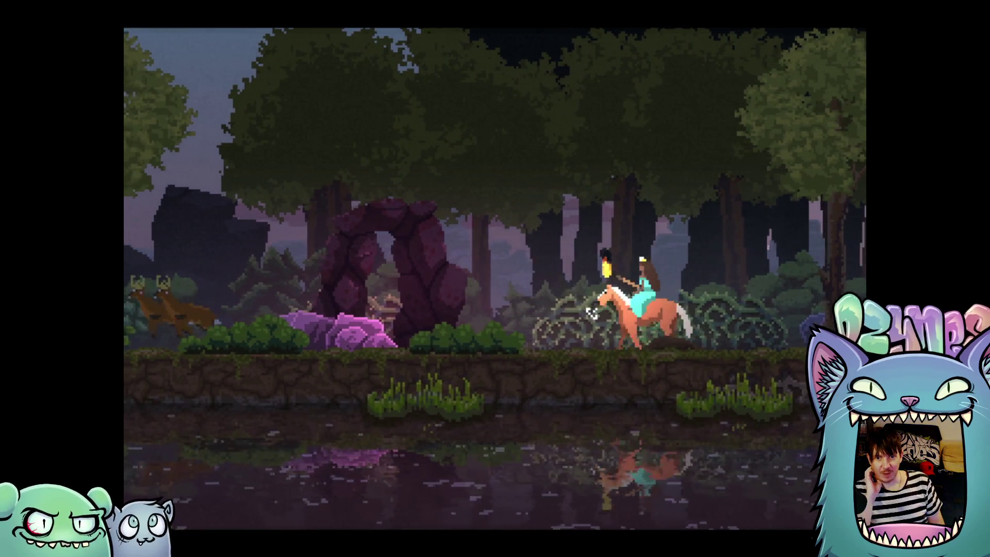
Turn briefly toward the stone arch, then gallop left past the deer to the dark rocks
key("Left")
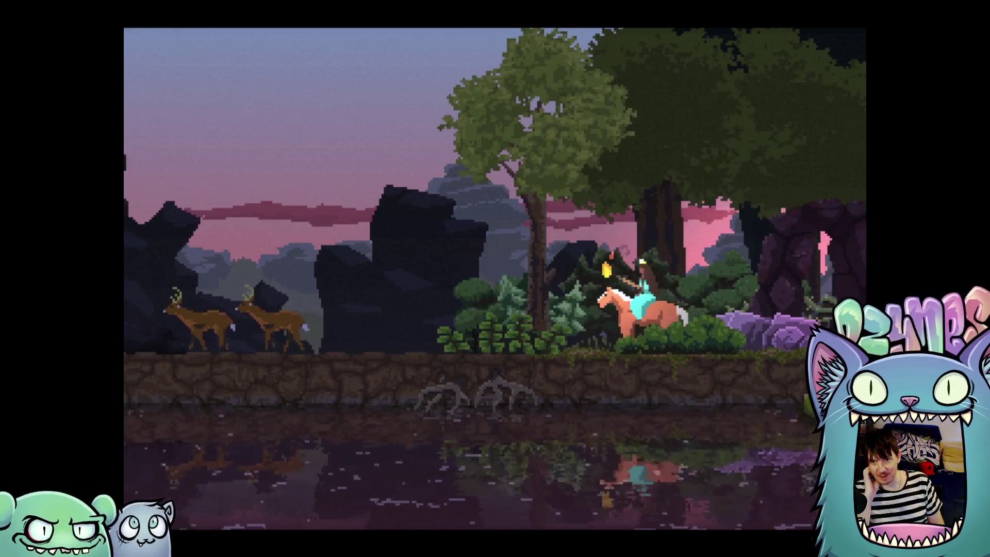
key("Right")
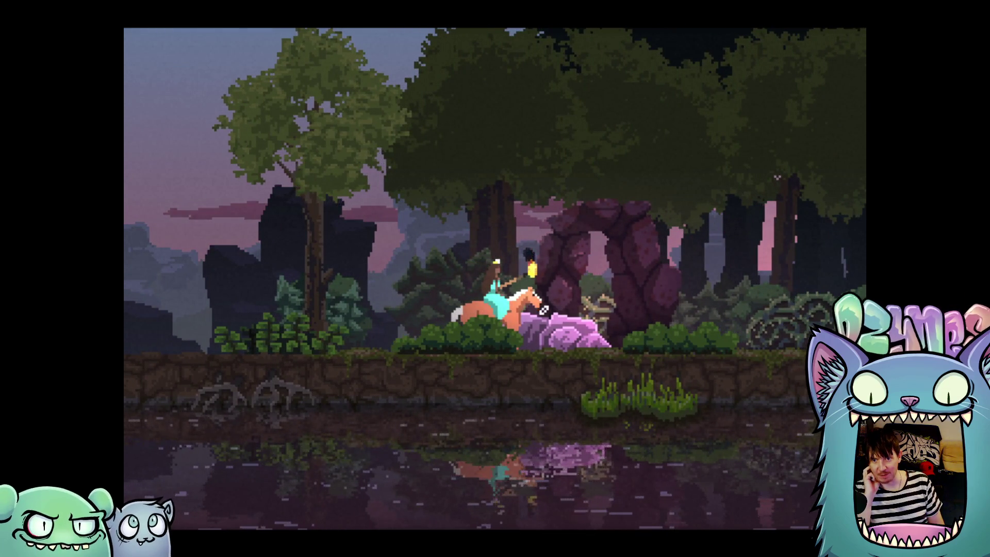
key("Left")
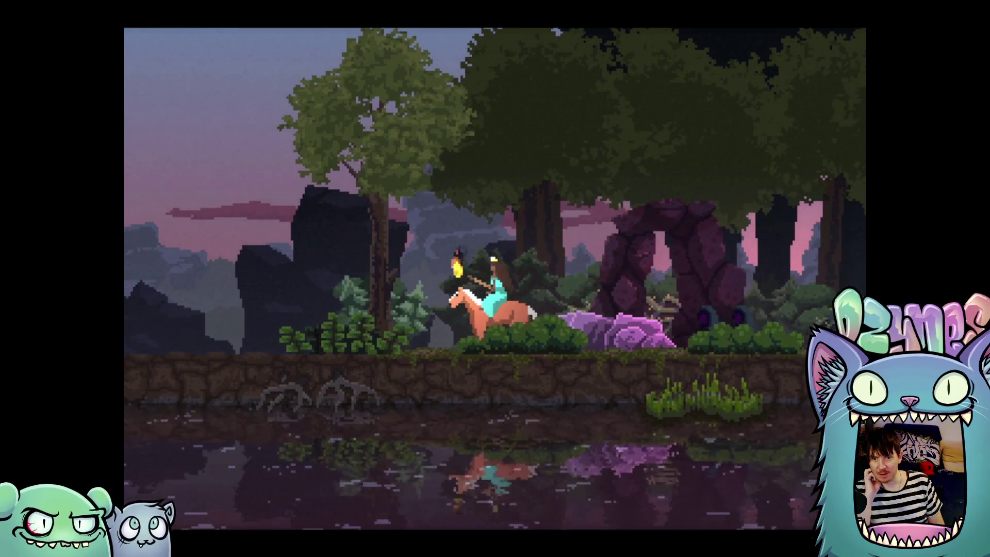
key("Left")
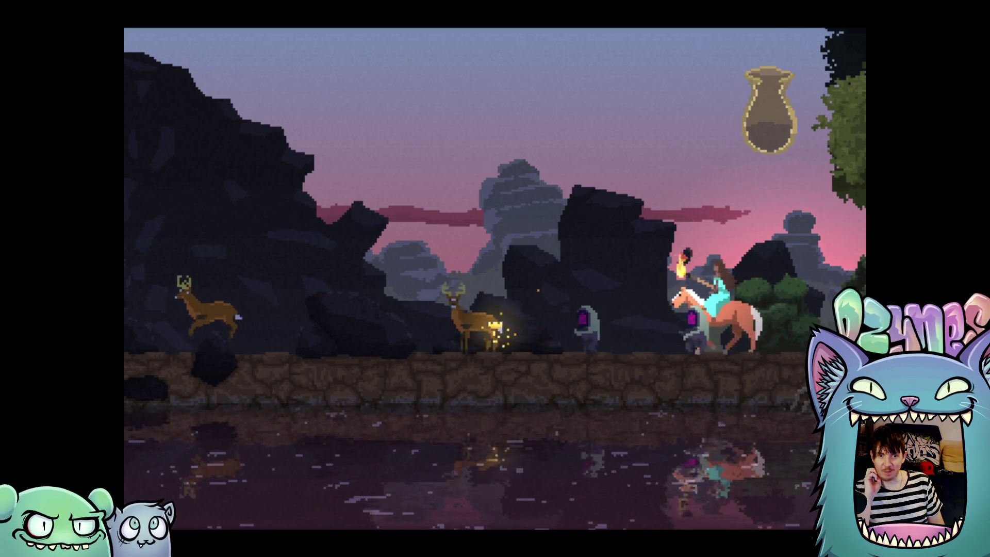
key("Left")
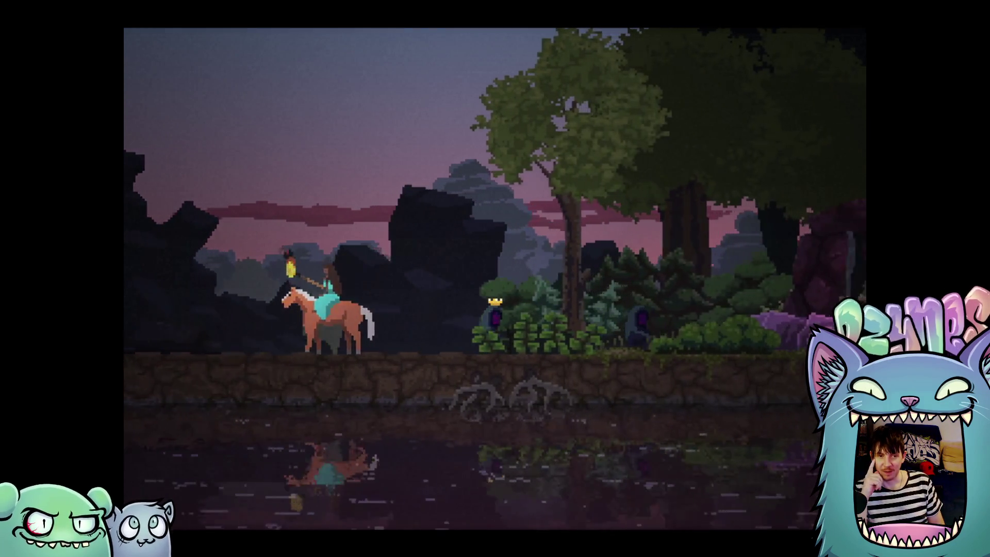